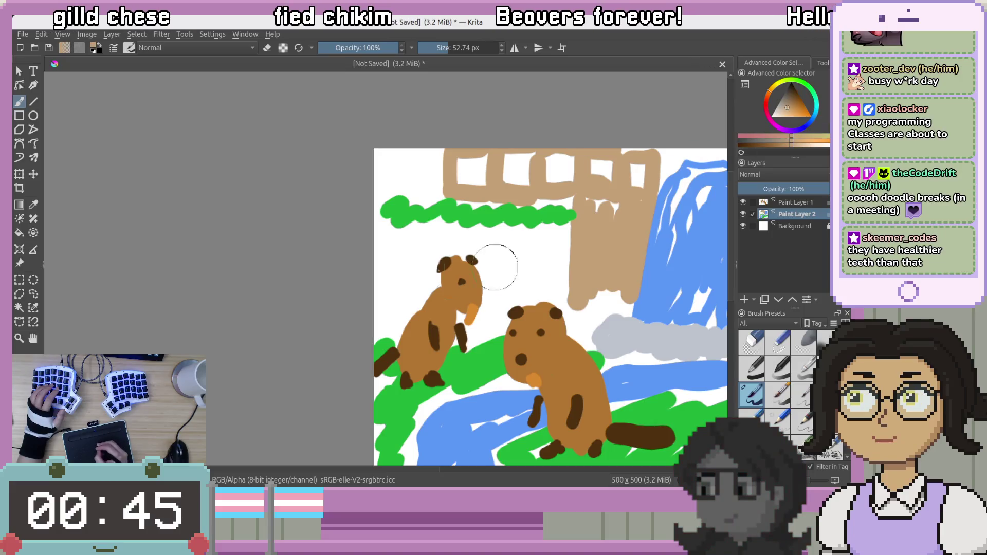
Paint a dark brown bridge over the small beaver and extend the green grass over it
click(791, 100)
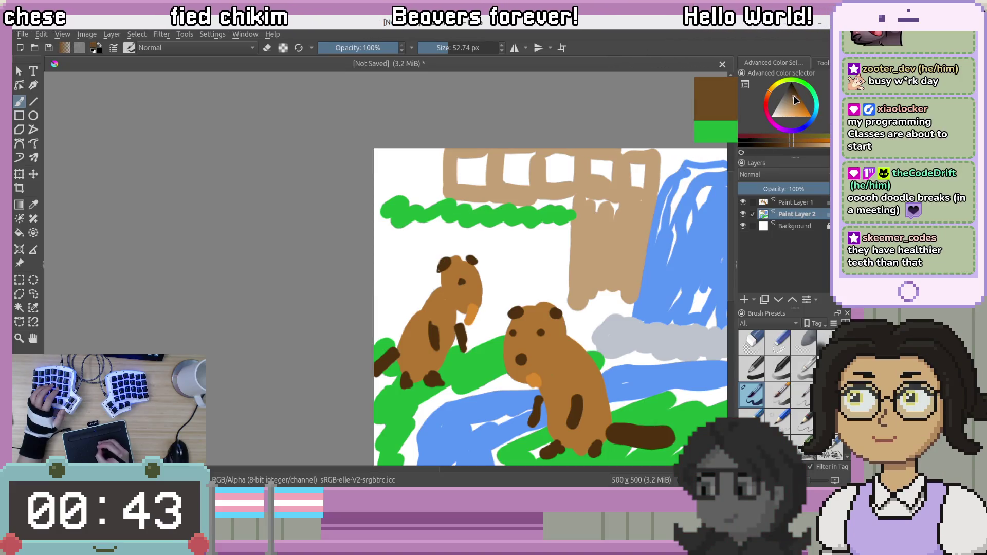
mouse_move(386, 243)
mouse_down()
mouse_move(404, 309)
mouse_move(448, 247)
mouse_move(473, 257)
mouse_move(532, 242)
mouse_move(557, 301)
mouse_move(563, 288)
mouse_move(437, 223)
mouse_move(383, 229)
mouse_move(447, 262)
mouse_move(569, 255)
mouse_move(419, 286)
mouse_up()
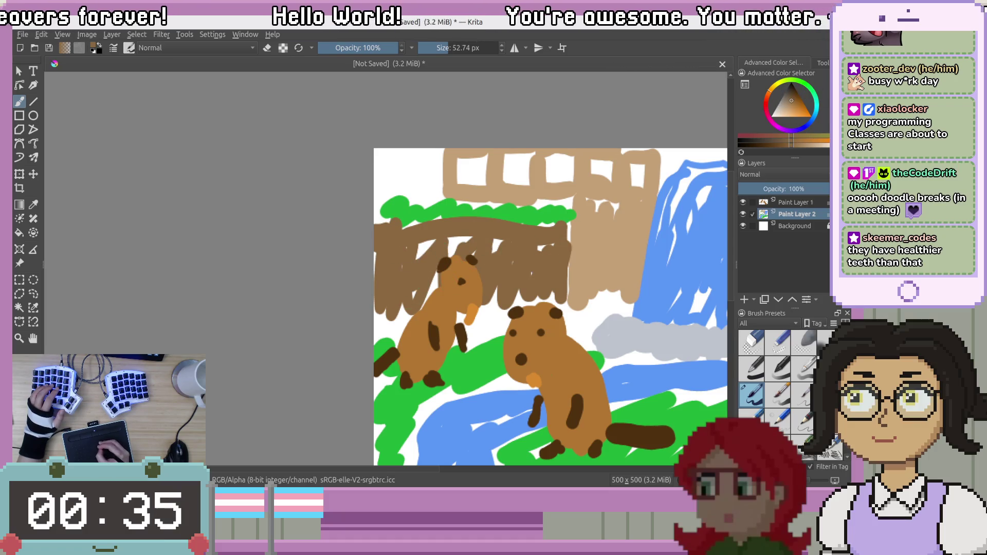
click(771, 90)
click(799, 105)
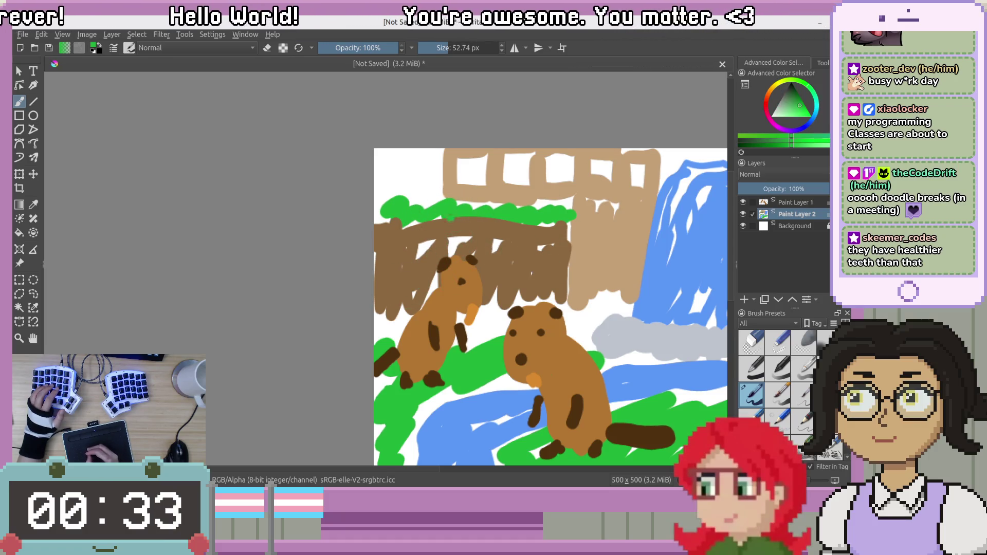
drag(509, 226, 556, 220)
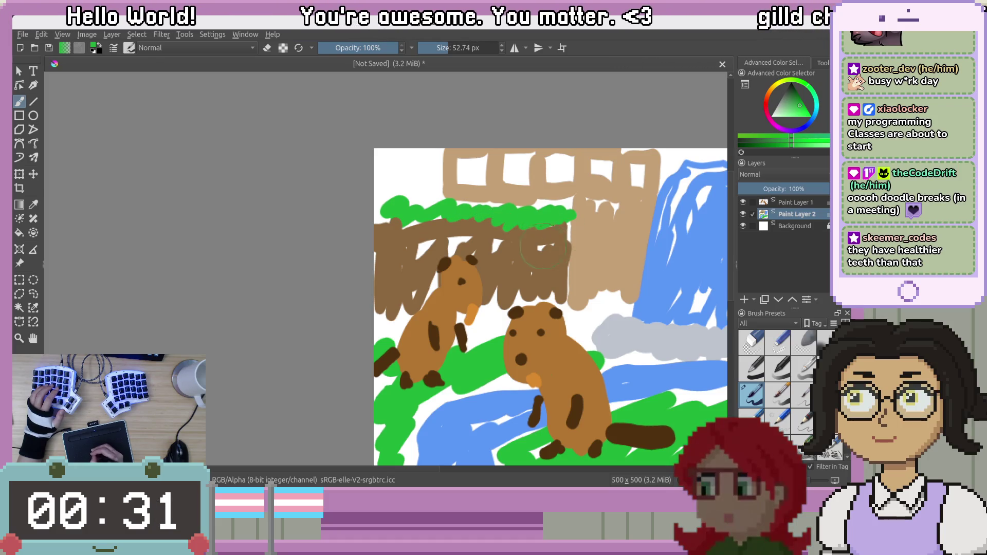
Close the tan frame's top-left opening with tan strokes, then pan to the lower-right grass
ctrl+click(450, 170)
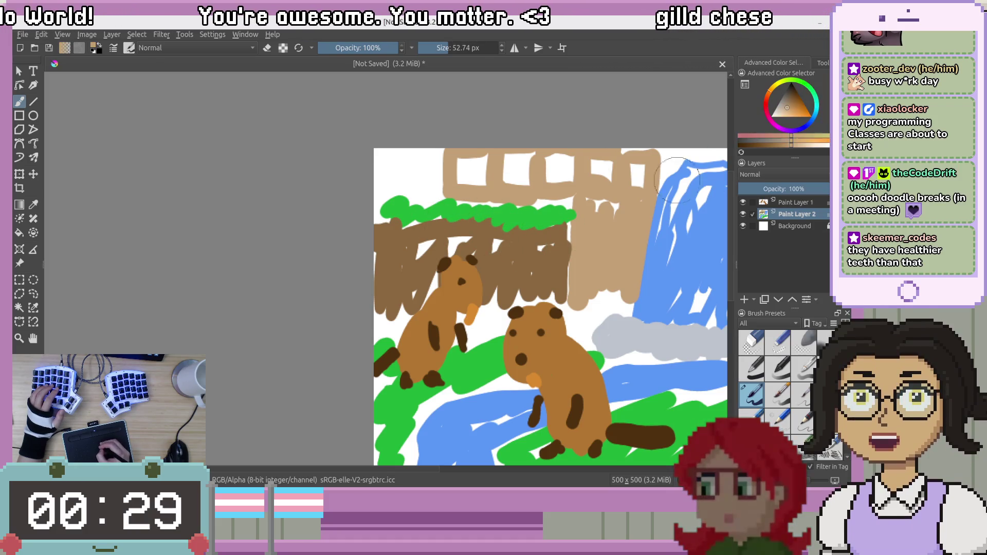
drag(402, 152, 406, 197)
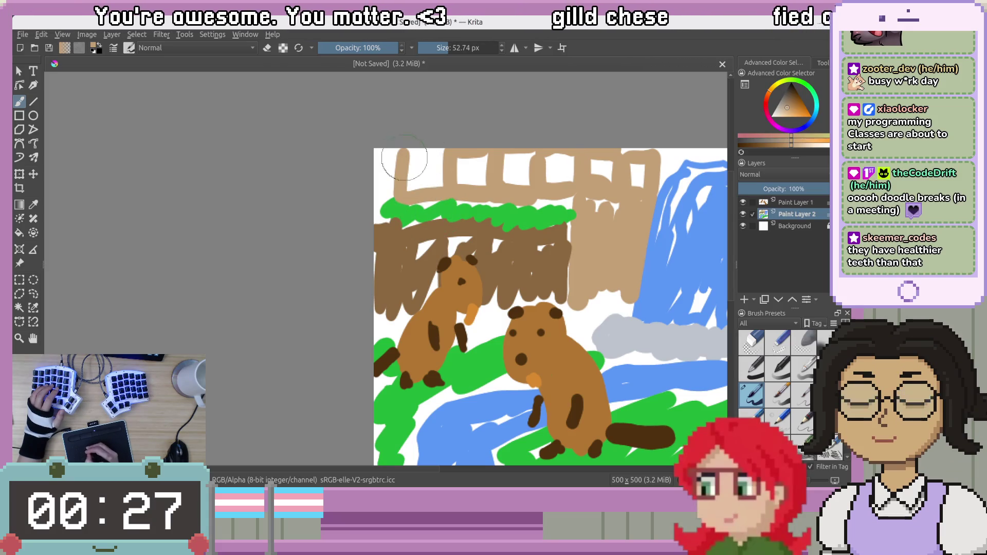
drag(404, 157, 447, 155)
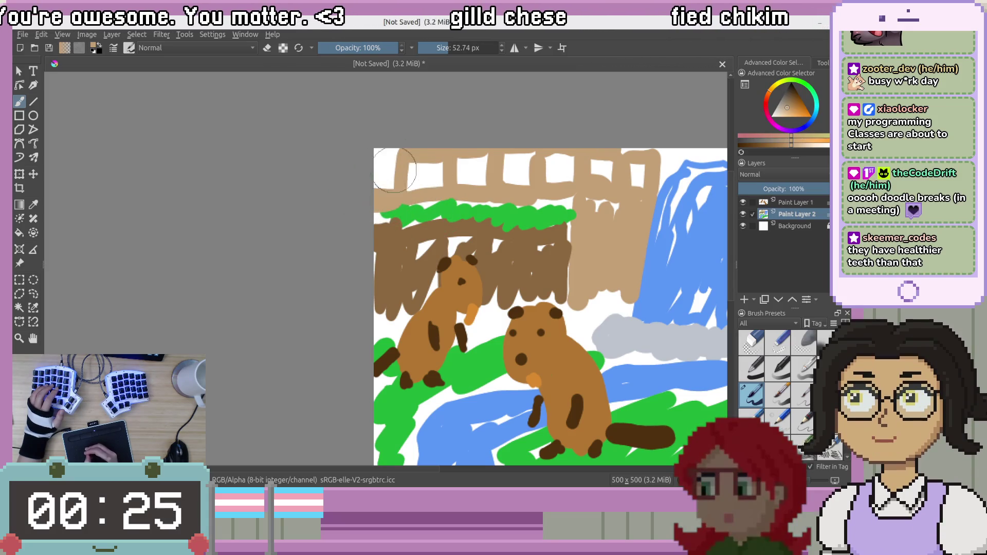
middle_drag(619, 260, 375, 201)
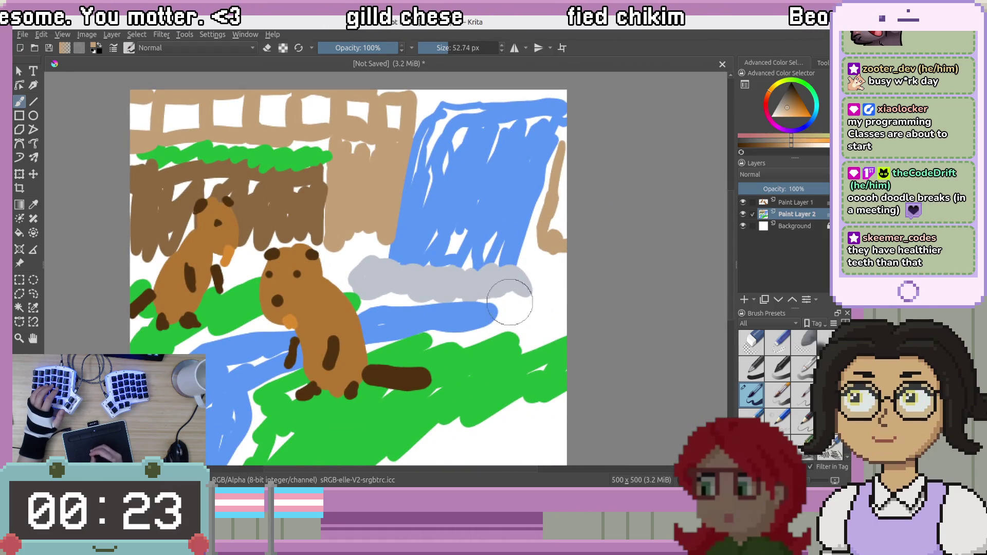
mouse_move(542, 305)
middle_down()
mouse_move(560, 195)
mouse_move(621, 148)
middle_up()
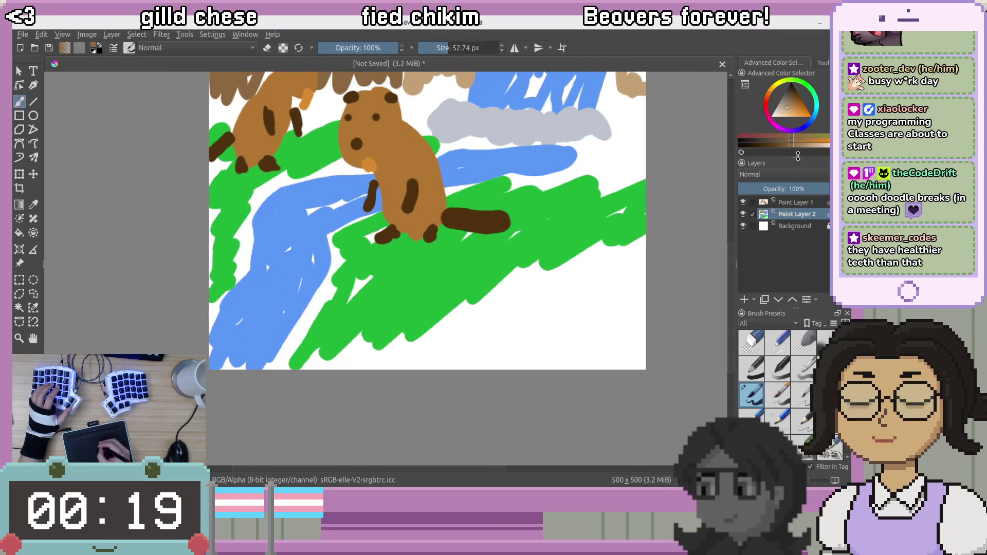
ctrl+click(535, 267)
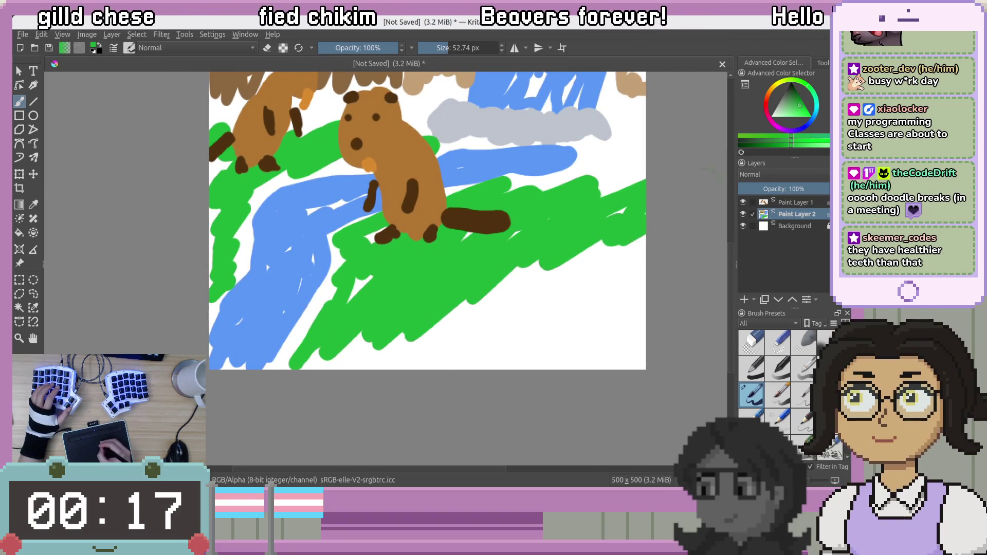
Fill the bare white area below the lower-right grass with green
mouse_move(545, 278)
mouse_down()
mouse_move(545, 308)
mouse_move(489, 329)
mouse_move(572, 334)
mouse_move(617, 355)
mouse_move(329, 355)
mouse_move(551, 295)
mouse_move(514, 340)
mouse_move(422, 355)
mouse_move(630, 179)
mouse_up()
mouse_move(631, 179)
middle_down()
mouse_move(545, 226)
mouse_move(617, 267)
mouse_move(612, 247)
middle_up()
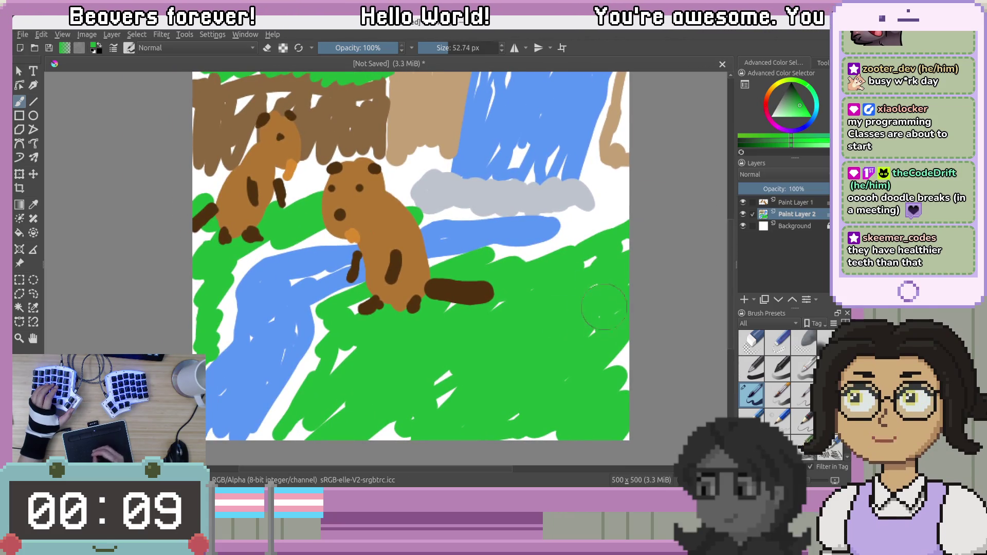
middle_drag(588, 299, 577, 276)
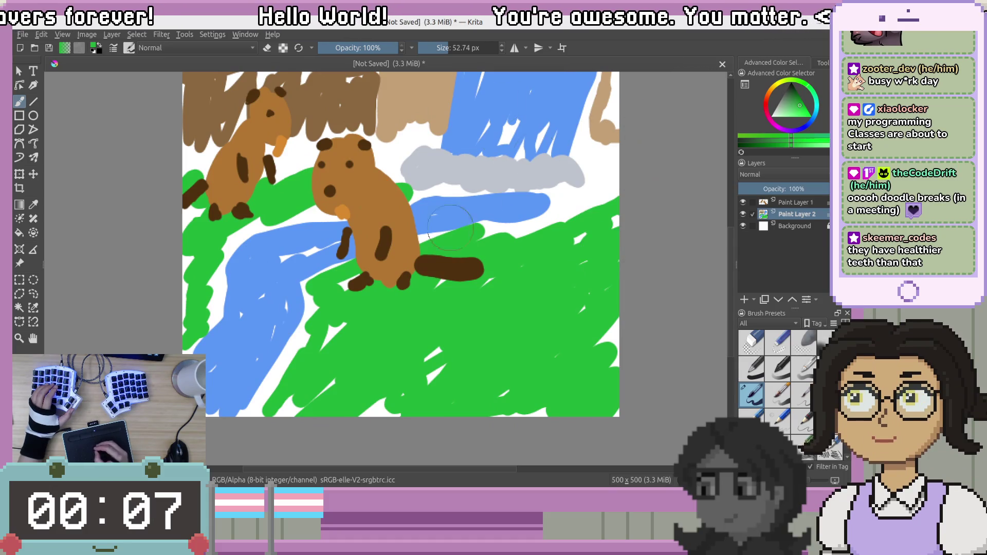
middle_drag(577, 188, 592, 215)
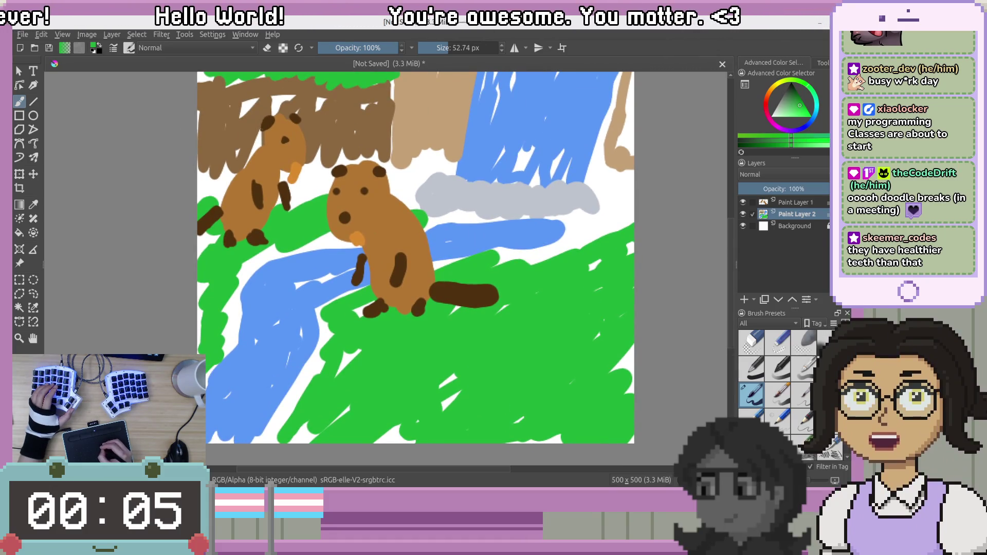
Paint a first orange carrot on the grass with green leaves on top
ctrl+click(391, 242)
mouse_move(443, 400)
mouse_down()
mouse_move(450, 378)
mouse_move(436, 419)
mouse_up()
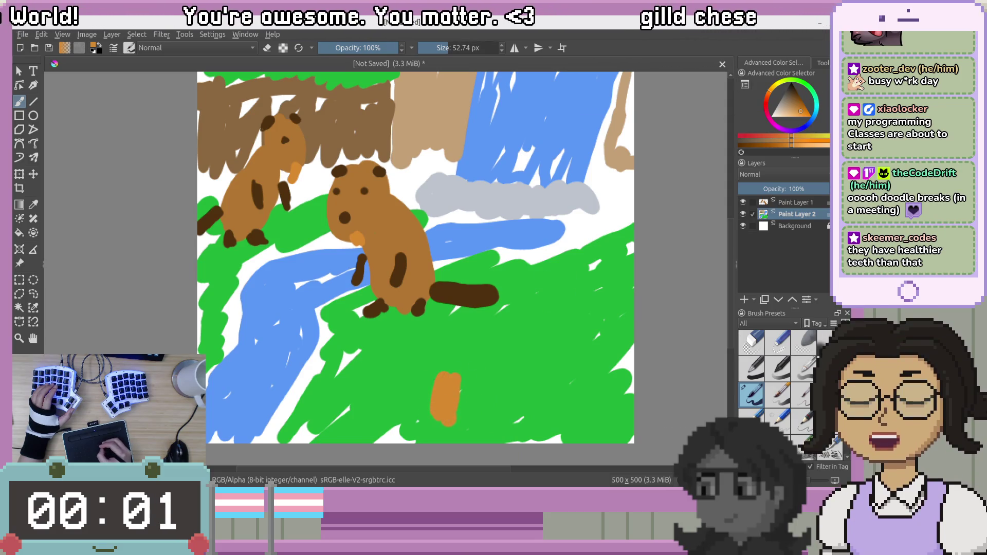
click(771, 88)
click(796, 96)
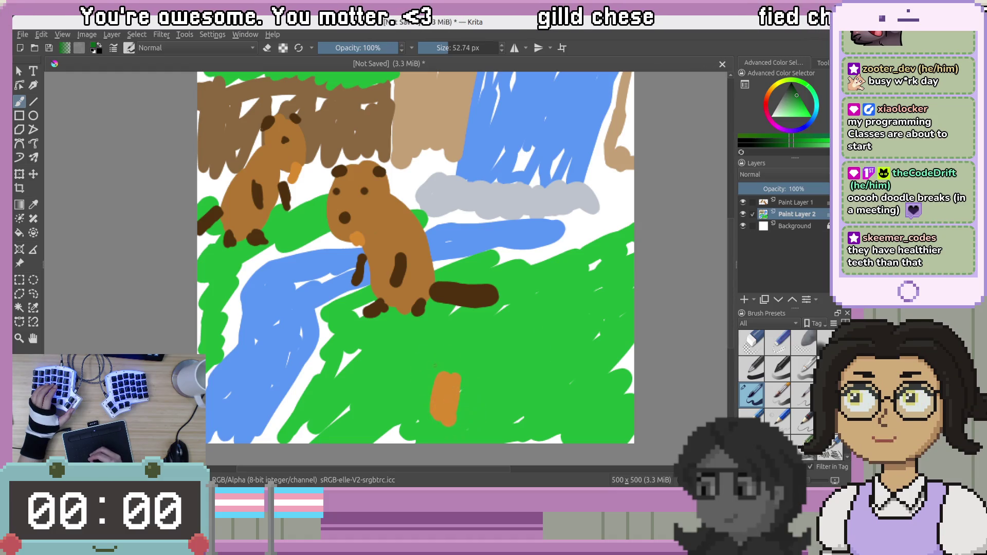
mouse_move(437, 378)
mouse_down()
mouse_move(422, 352)
mouse_move(467, 354)
mouse_up()
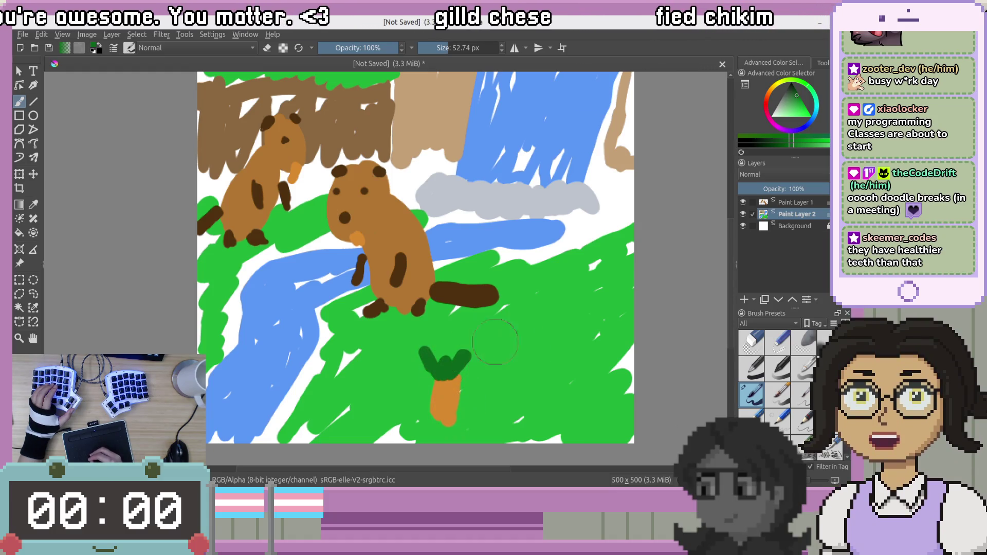
Paint a second orange carrot with green leaves, then zoom out to see the whole drawing
ctrl+click(442, 401)
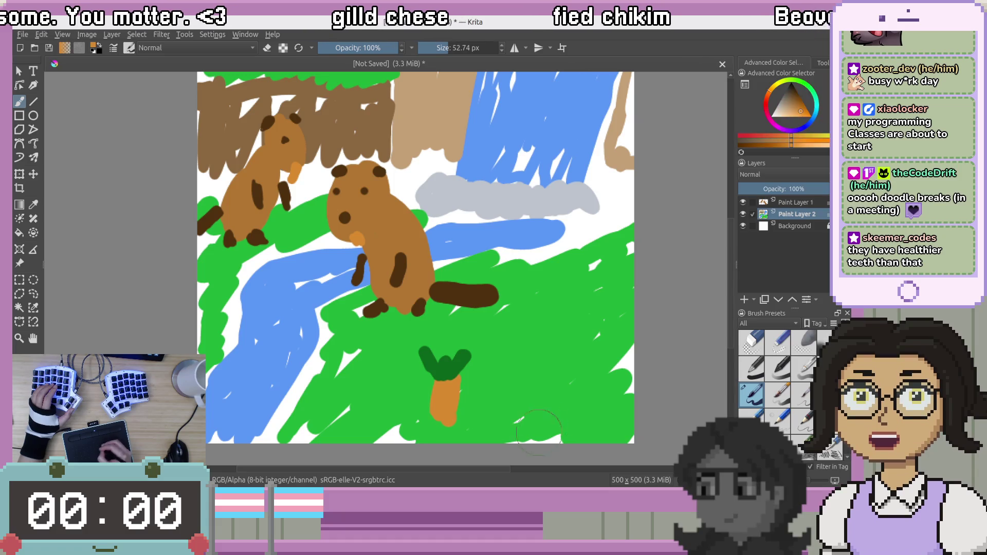
mouse_move(509, 388)
mouse_down()
mouse_move(511, 419)
mouse_move(522, 416)
mouse_move(501, 404)
mouse_move(506, 388)
mouse_move(517, 394)
mouse_up()
ctrl+click(445, 362)
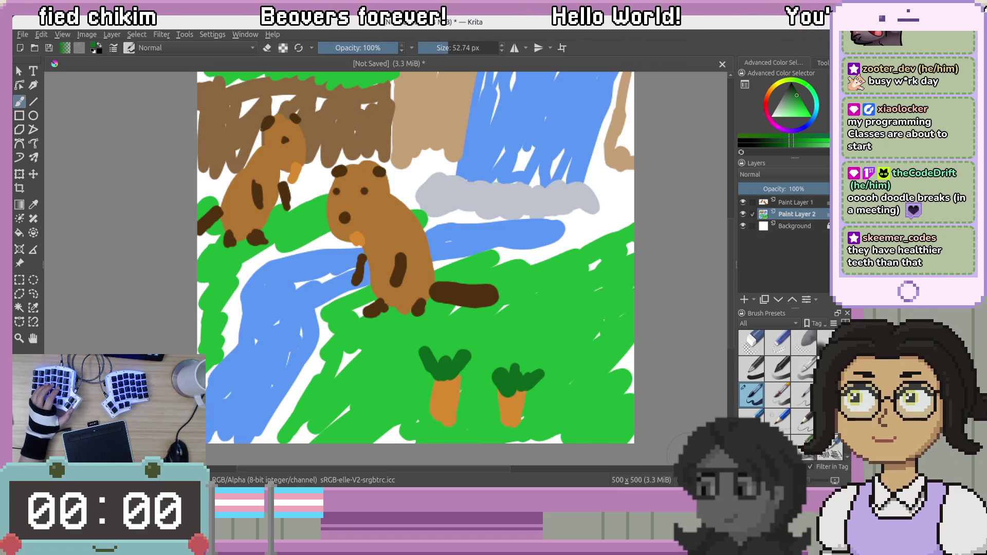
key(minus)
key(minus)
key(minus)
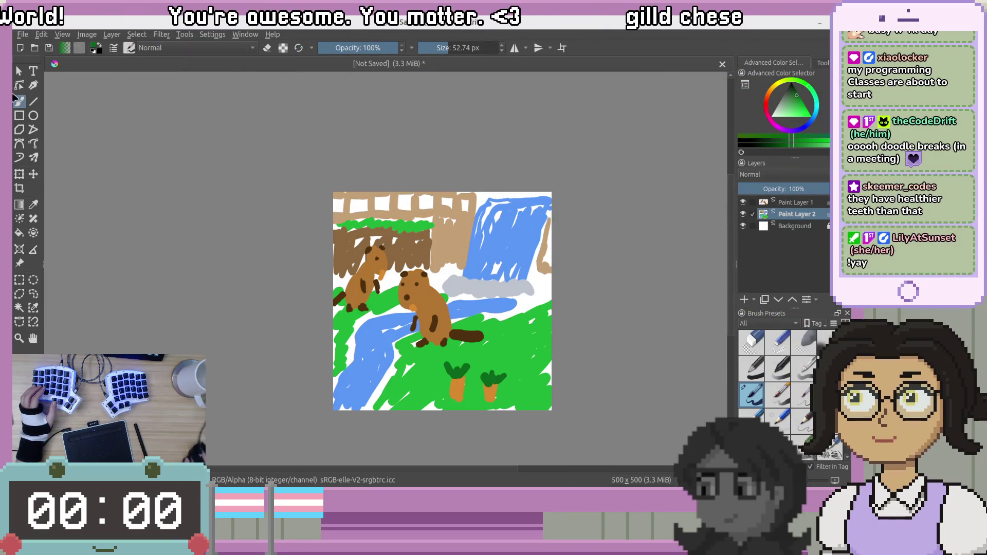
Save the drawing as '2026-03-24 Beavers and a Waterfall.kra', then switch to Godot
click(22, 34)
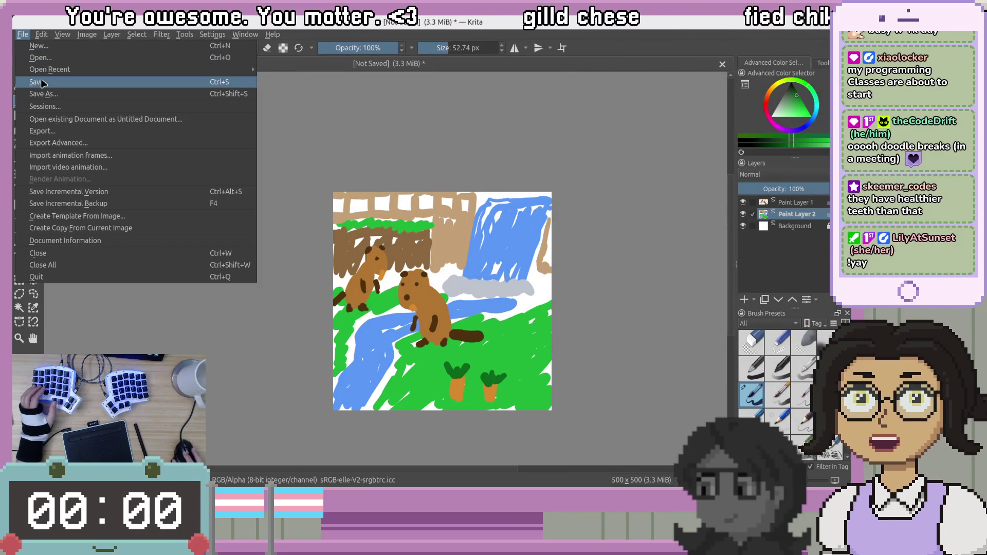
click(36, 82)
key(Escape)
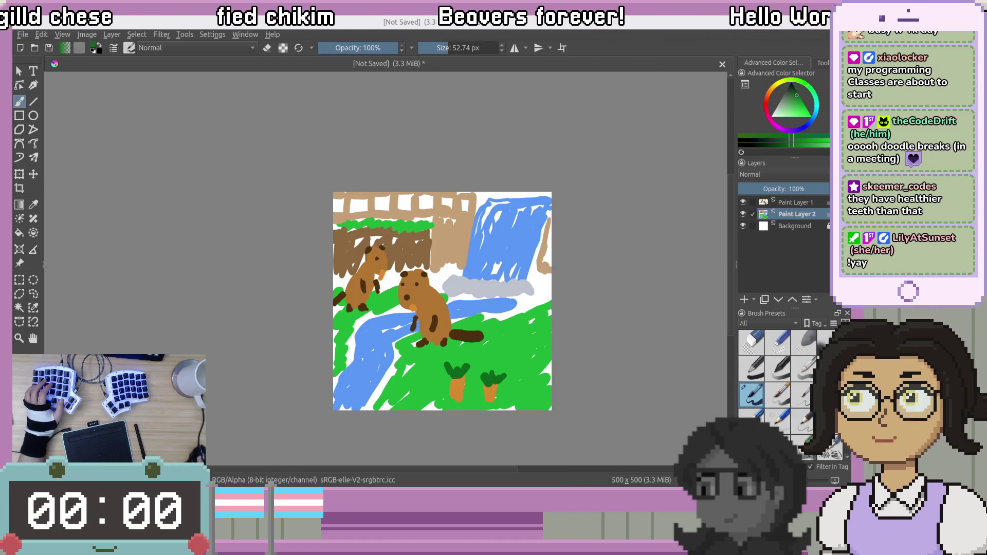
key(ctrl+s)
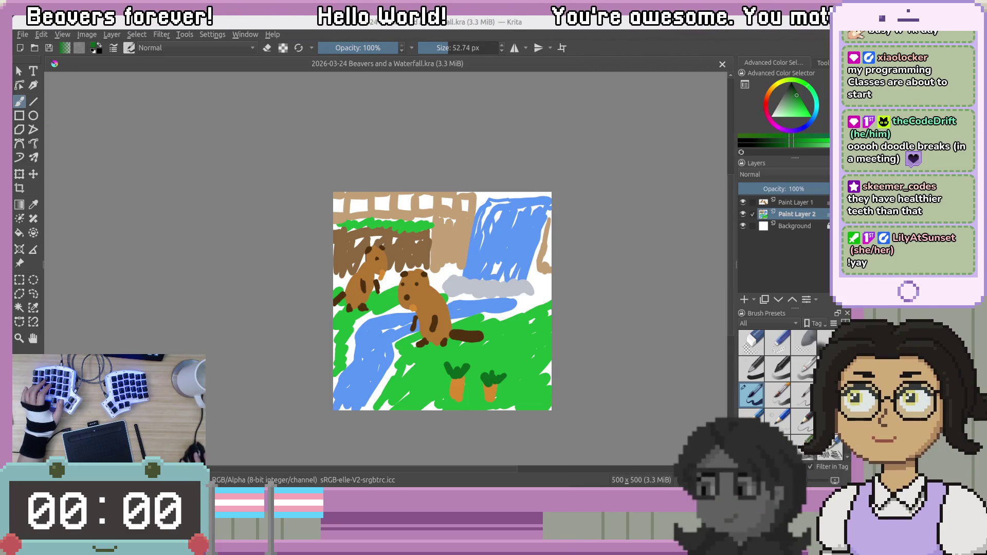
key(alt+Tab)
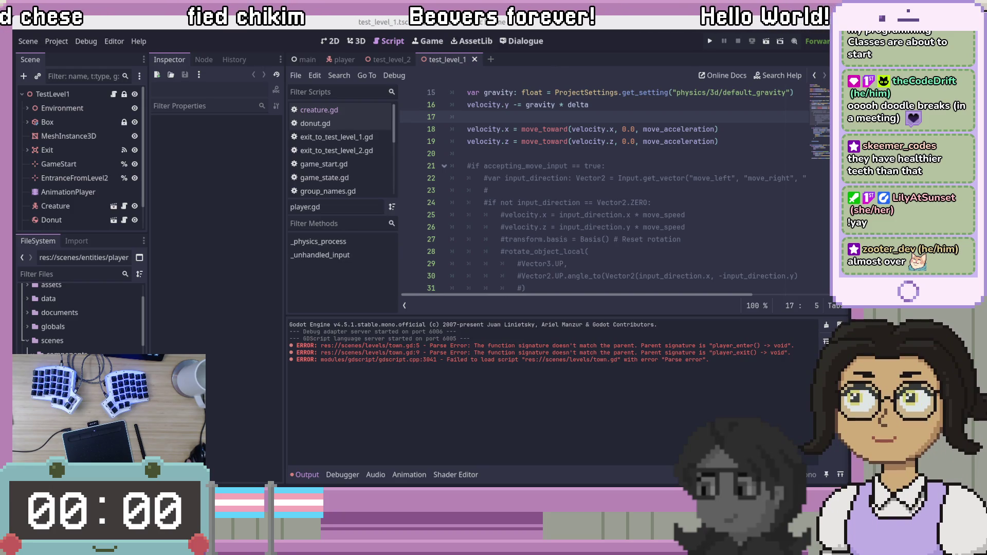
Check the GPU load in the system monitor, then close it
key(ctrl+shift+Escape)
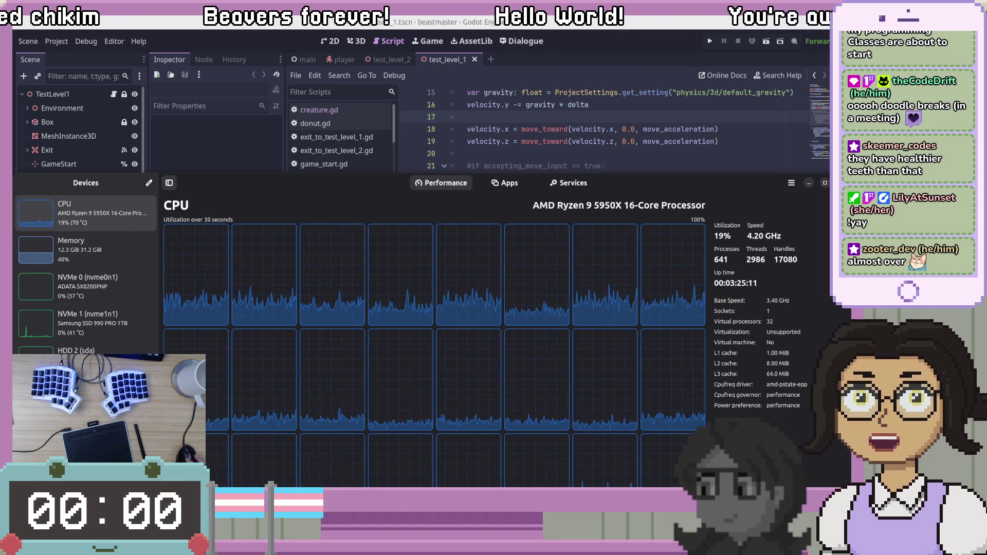
click(82, 411)
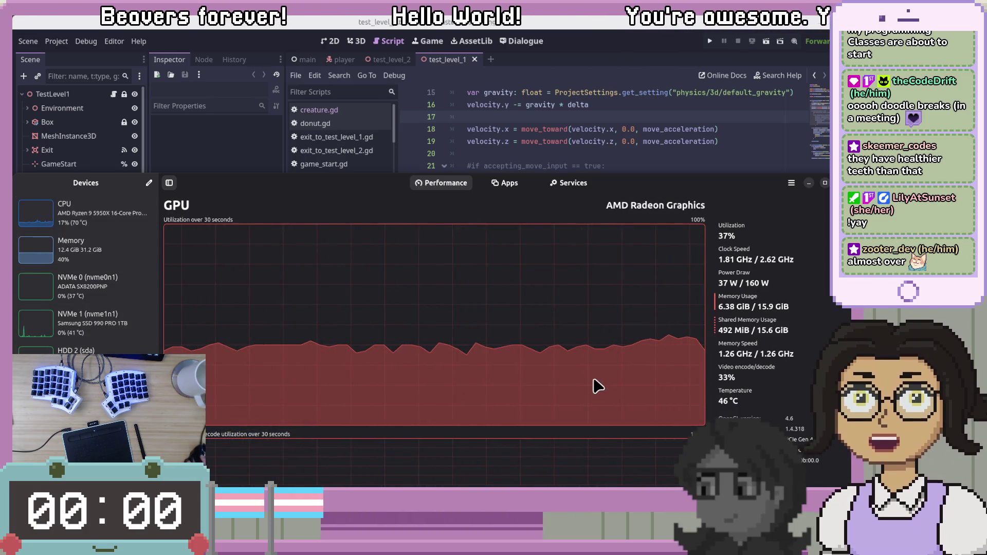
key(alt+F4)
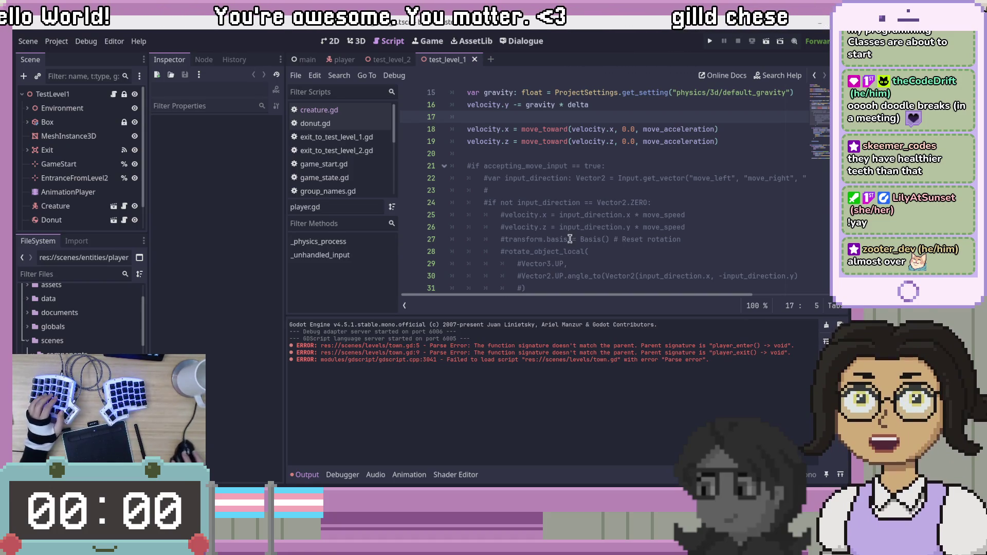
Place the caret on lines 24–25 of the Player script, scroll up, and switch to Blender
click(668, 203)
click(581, 215)
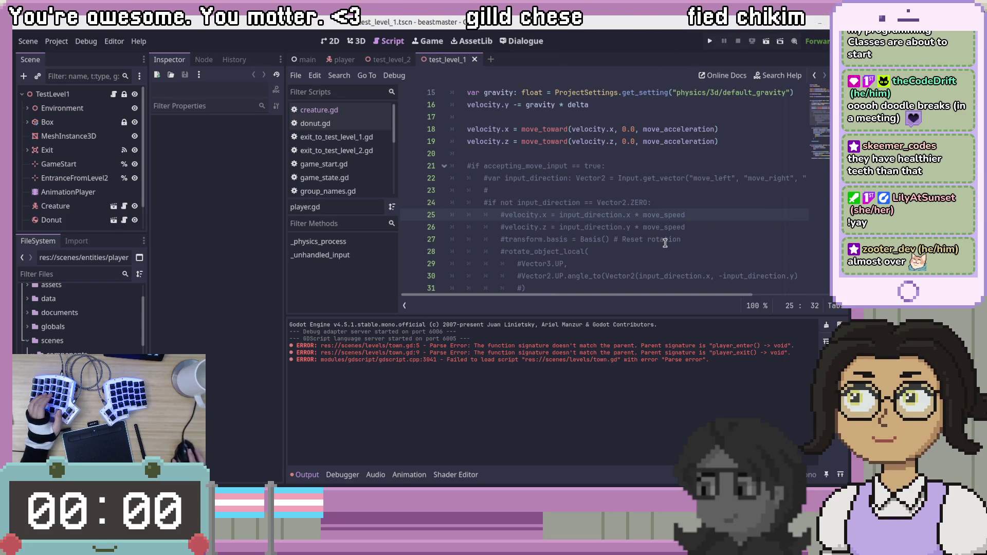
scroll(665, 242, up, 5)
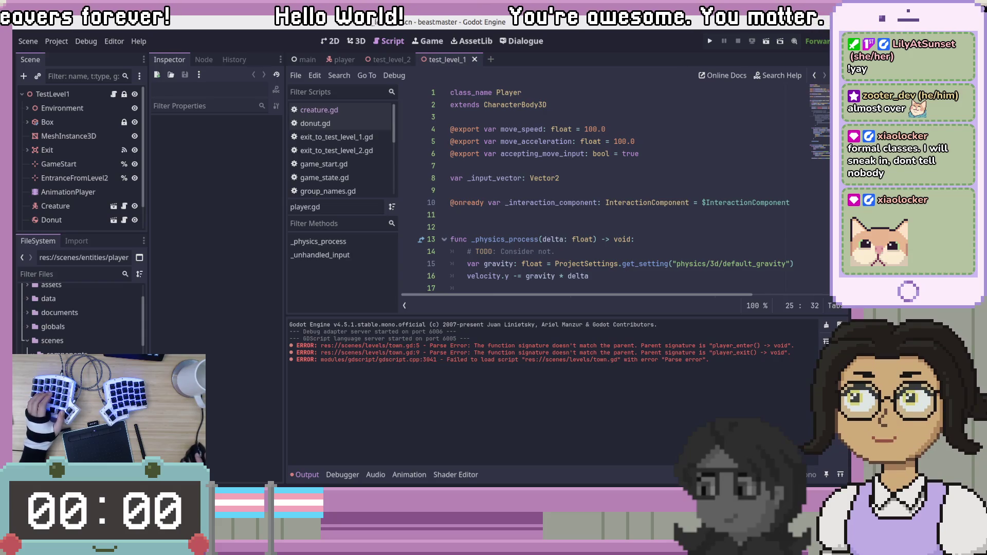
key(alt+Tab)
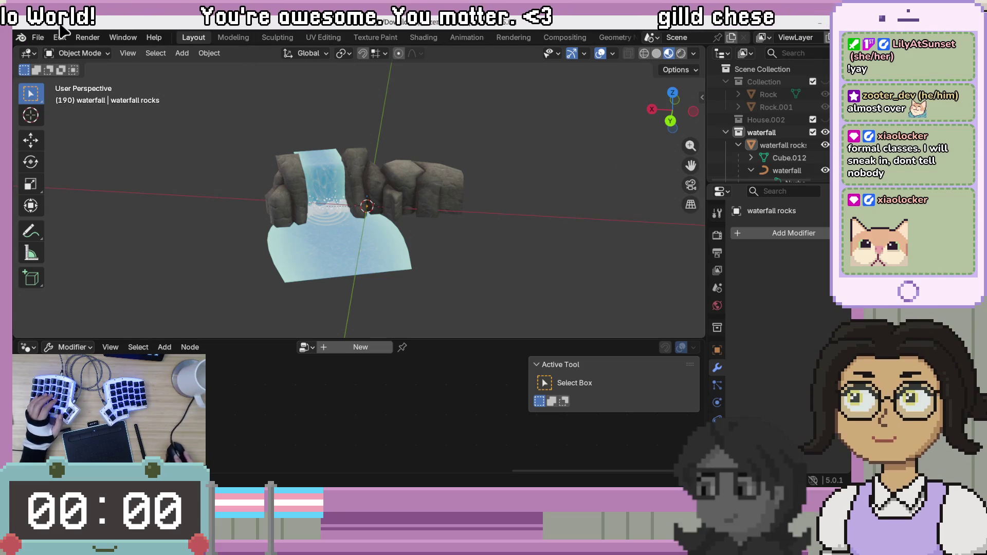
Orbit close to the waterfall from lower and higher angles, then play its animation
scroll(259, 180, up, 5)
mouse_move(282, 199)
middle_down()
mouse_move(363, 257)
mouse_move(383, 230)
mouse_move(399, 267)
mouse_move(548, 279)
mouse_move(348, 289)
middle_up()
mouse_move(456, 296)
middle_down()
mouse_move(456, 287)
mouse_move(579, 287)
mouse_move(526, 282)
mouse_move(523, 228)
mouse_move(531, 252)
mouse_move(502, 276)
mouse_move(530, 242)
middle_up()
scroll(527, 242, down, 1)
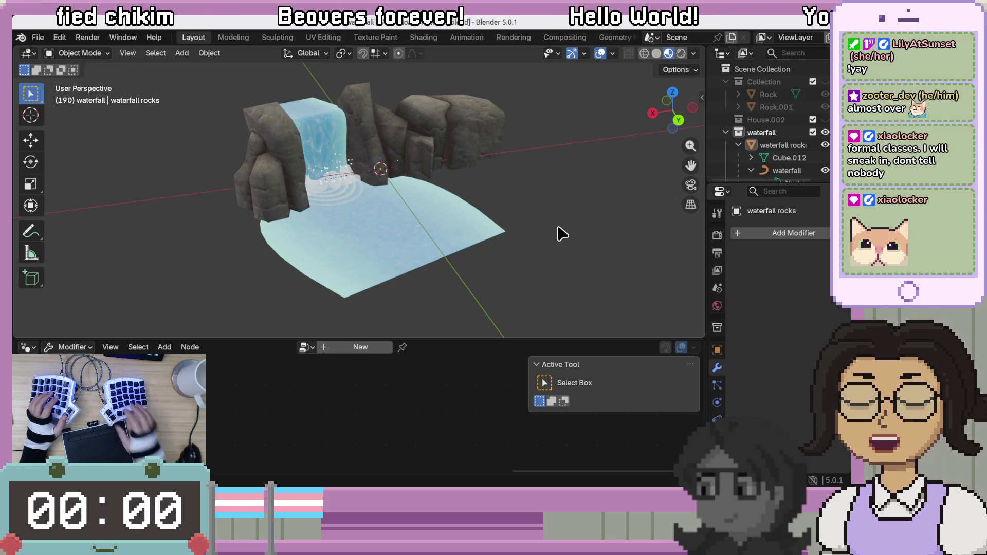
key(space)
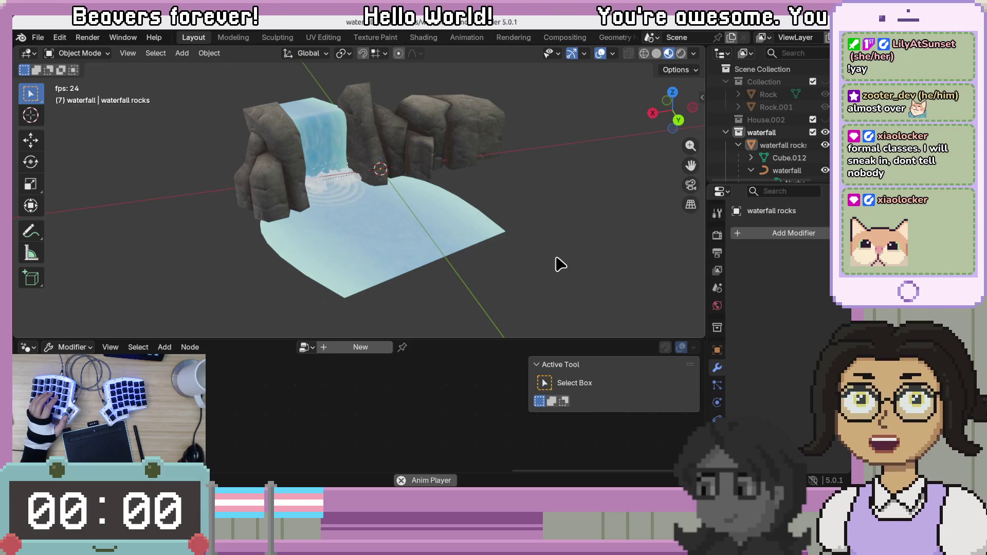
Orbit around the foam at the waterfall base to a frontal view, then return to Godot's Player script
scroll(496, 238, up, 5)
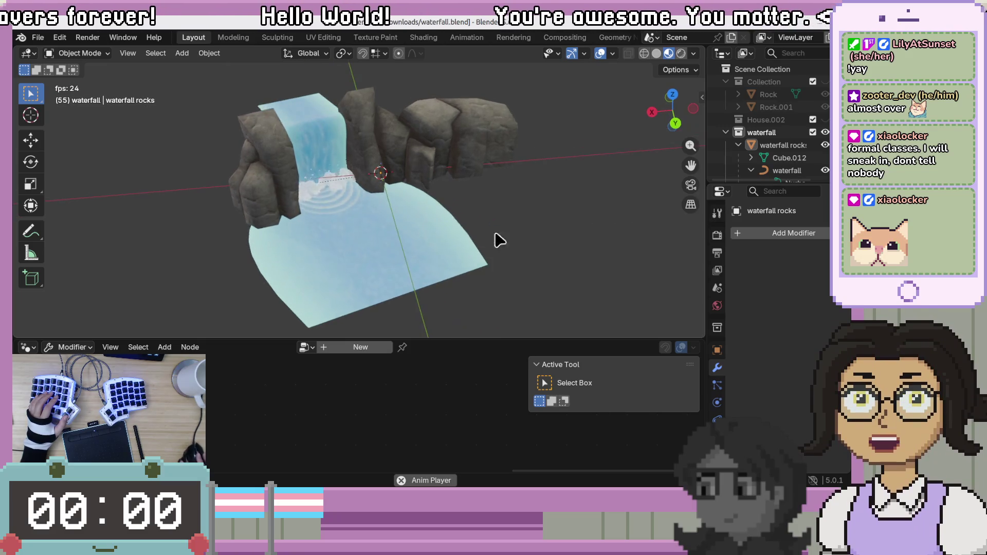
mouse_move(411, 252)
middle_down()
mouse_move(496, 236)
mouse_move(459, 260)
mouse_move(222, 223)
middle_up()
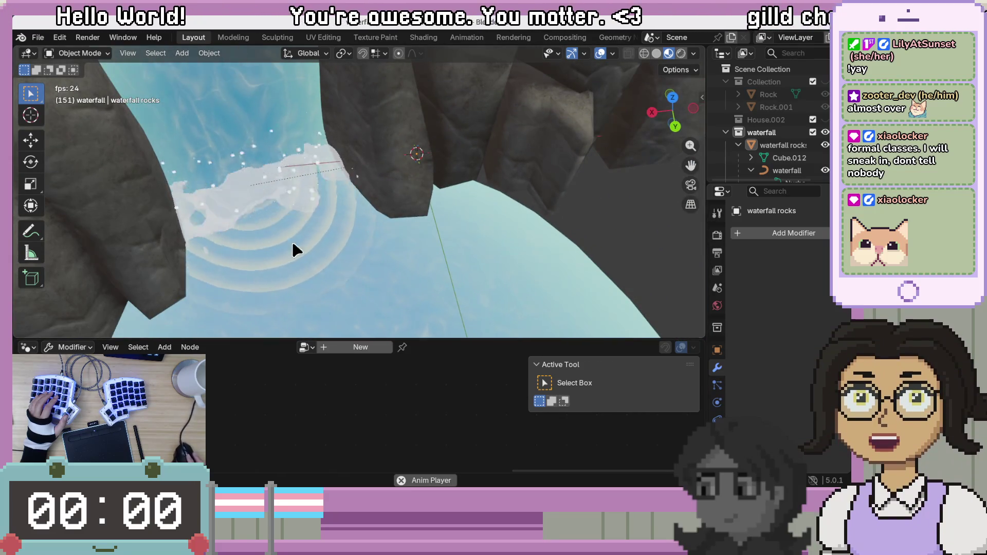
middle_drag(360, 290, 381, 276)
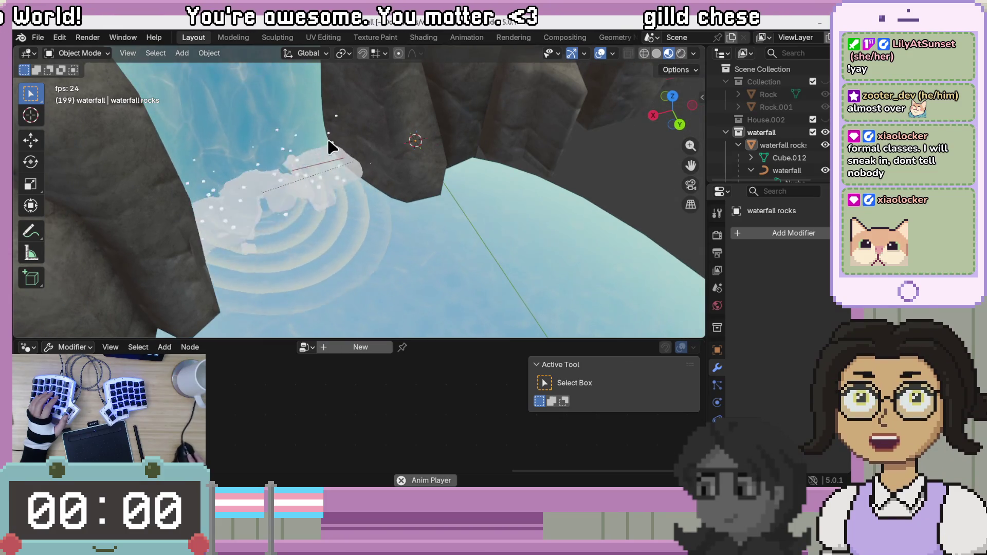
scroll(389, 233, down, 4)
scroll(389, 237, down, 5)
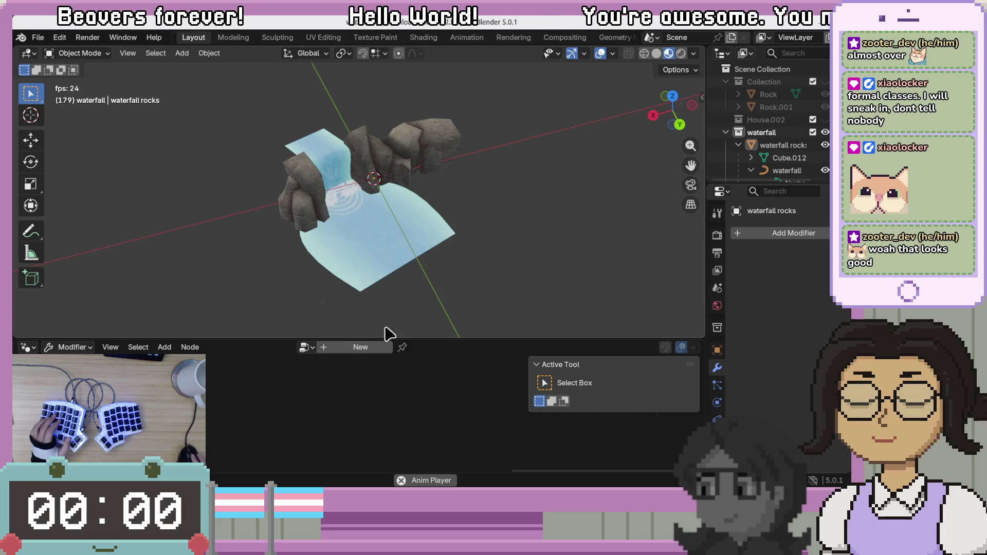
mouse_move(387, 334)
middle_down()
mouse_move(379, 221)
mouse_move(454, 256)
mouse_move(422, 222)
mouse_move(359, 209)
mouse_move(498, 236)
mouse_move(462, 232)
middle_up()
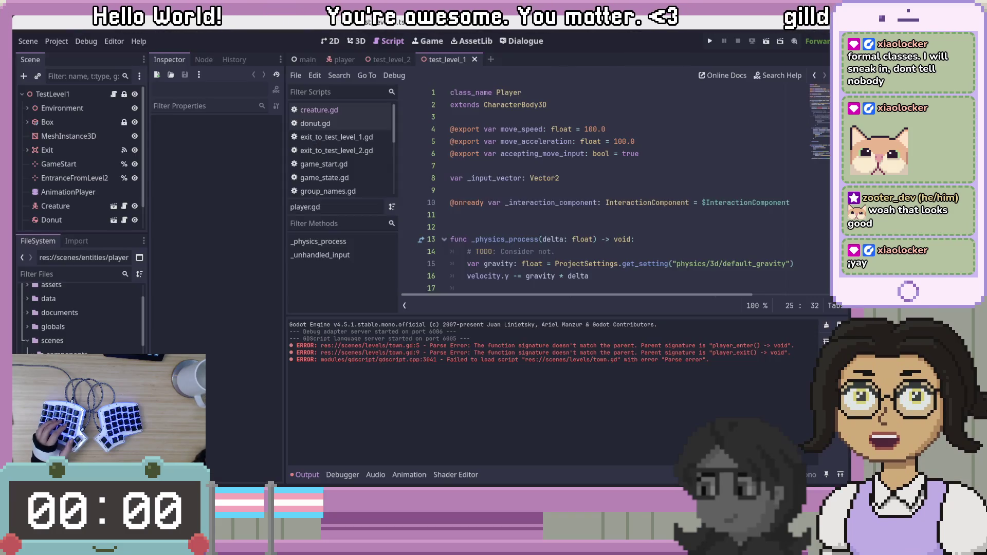
key(alt+Tab)
click(633, 230)
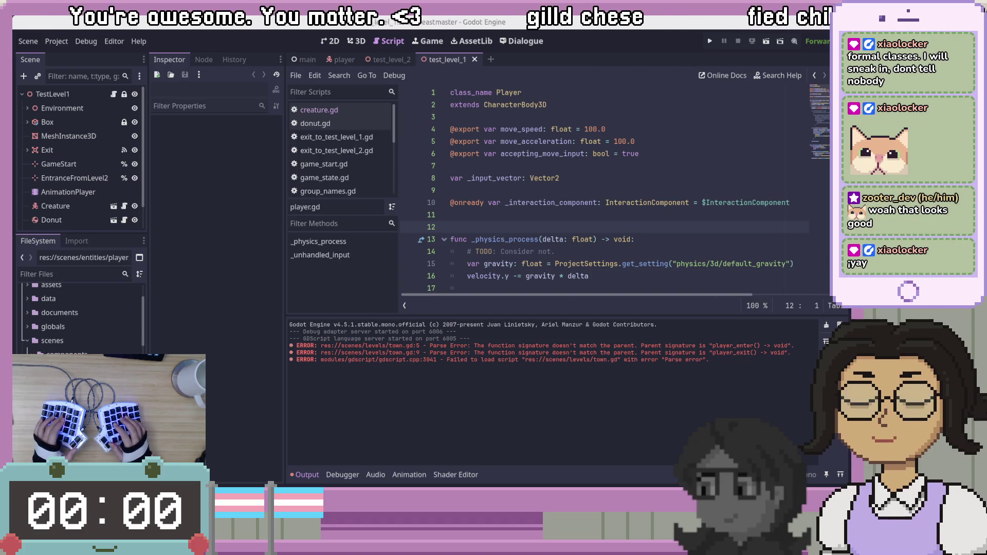
Run the TestLevel1 game with F5 to test the scene
key(F5)
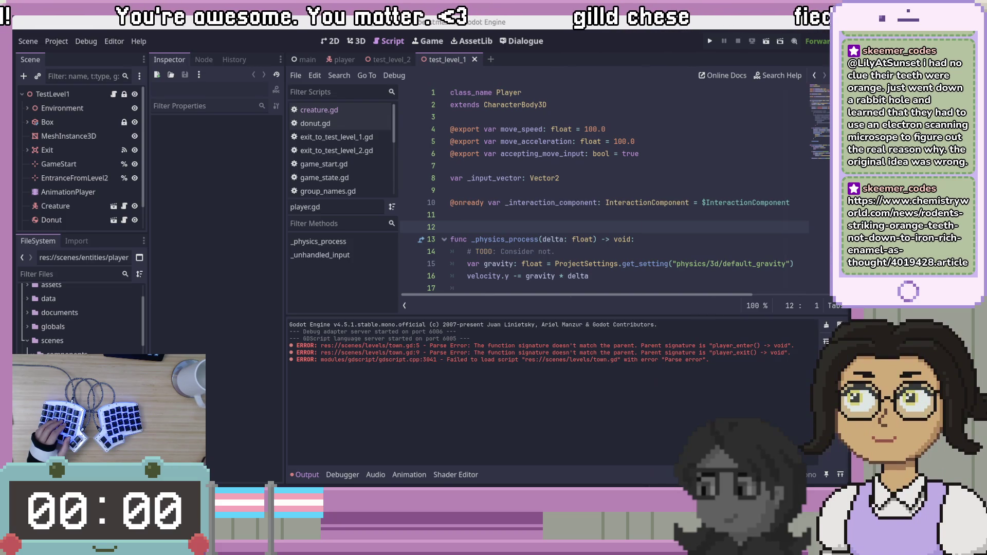
Switch to Godot, then bring the ACS Nano rodent tooth enamel article back in front
key(alt+Tab)
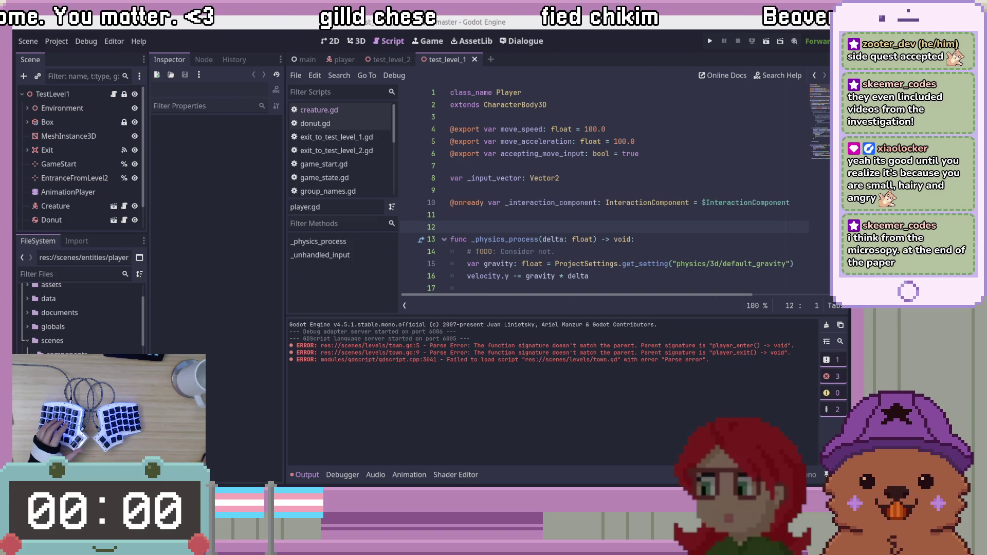
key(alt+Tab)
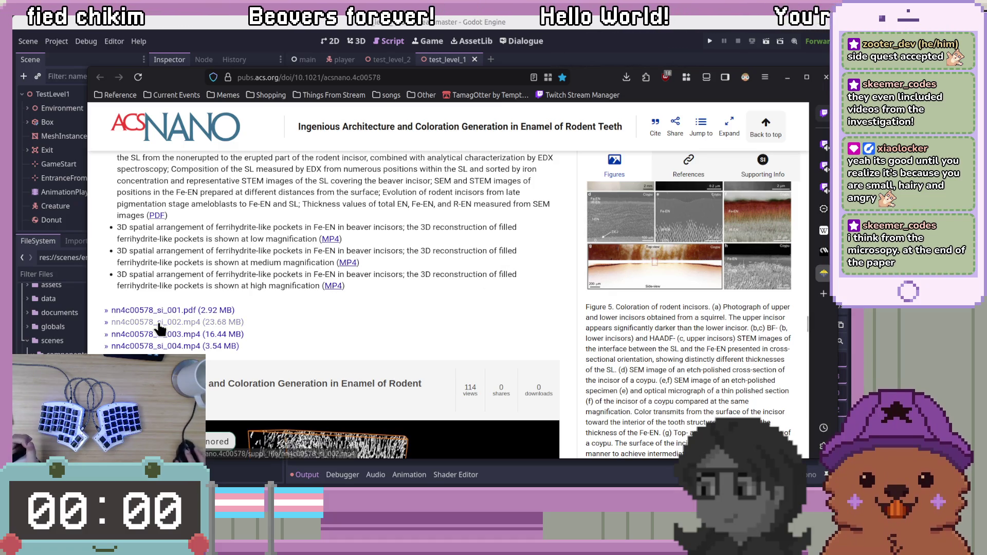
Play the supplementary beaver incisor 3D reconstruction video and pause it at 00:13
scroll(332, 342, down, 5)
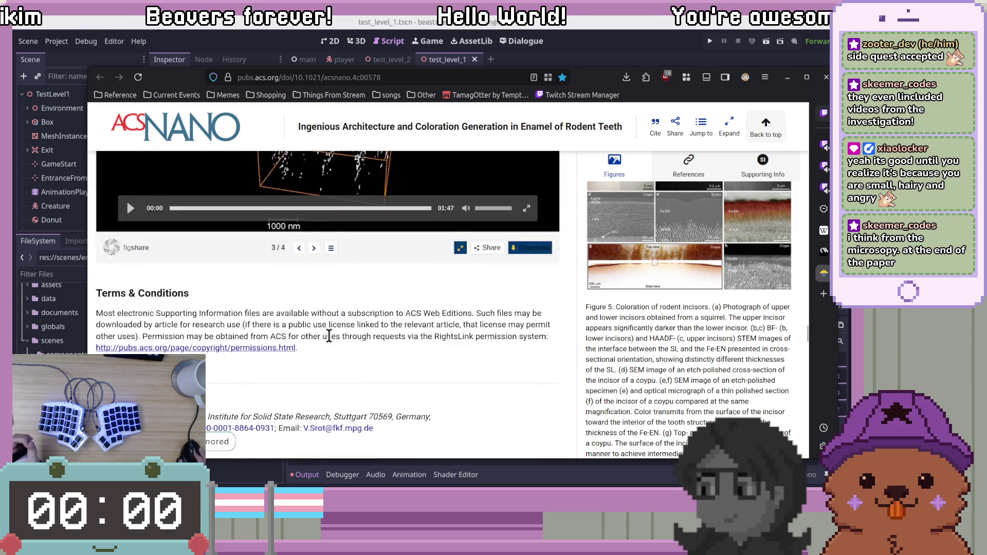
click(131, 349)
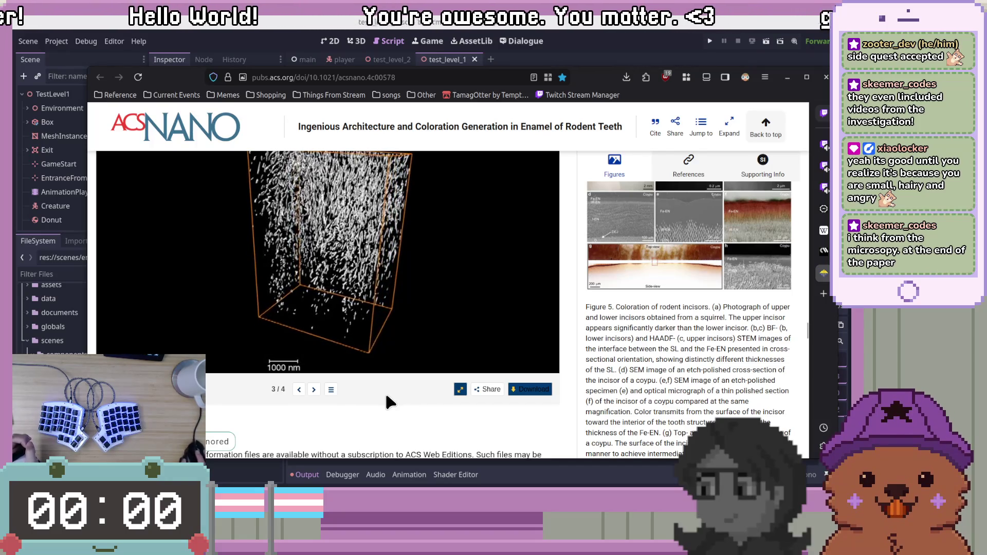
scroll(390, 388, down, 1)
scroll(390, 391, up, 1)
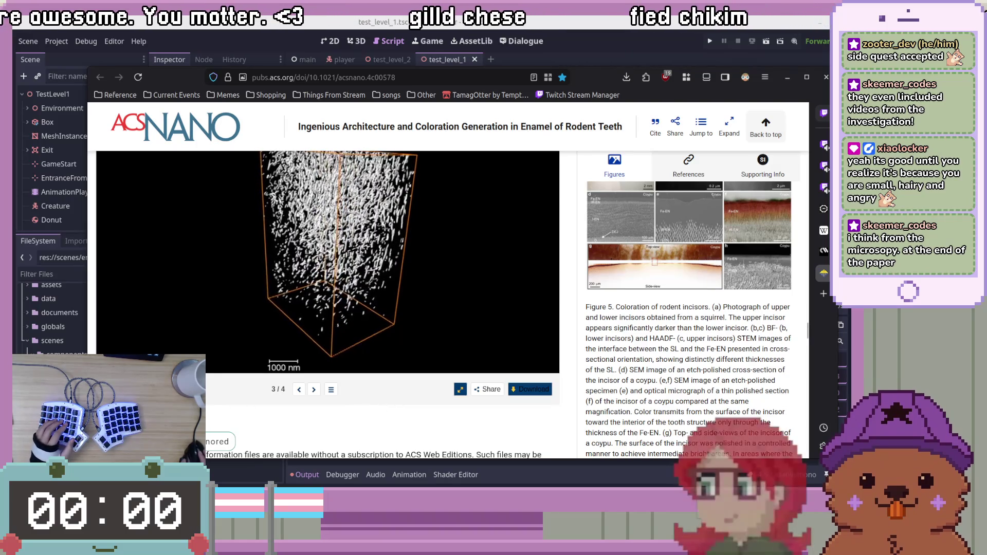
key(space)
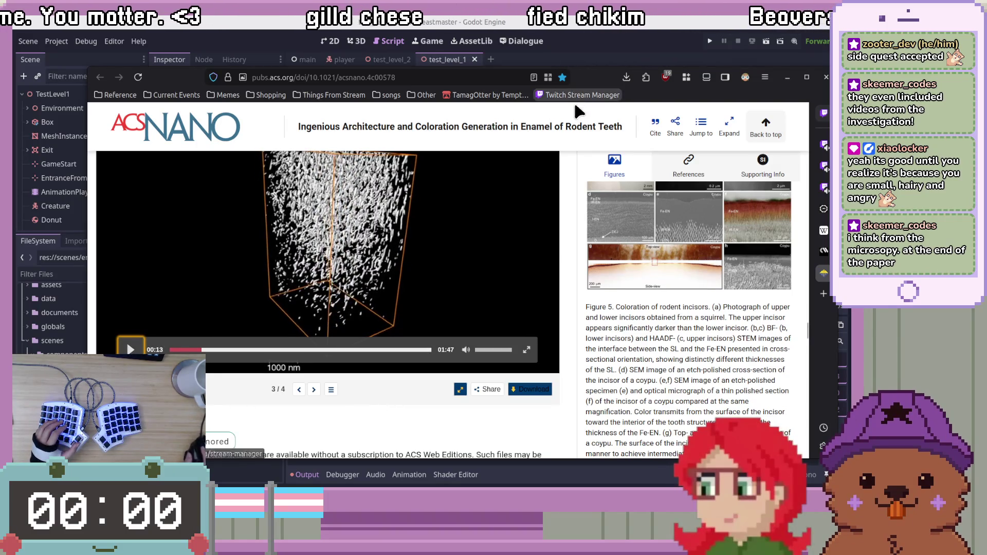
Scroll back up to the Supporting Information list of MP4 reconstructions
scroll(563, 250, up, 2)
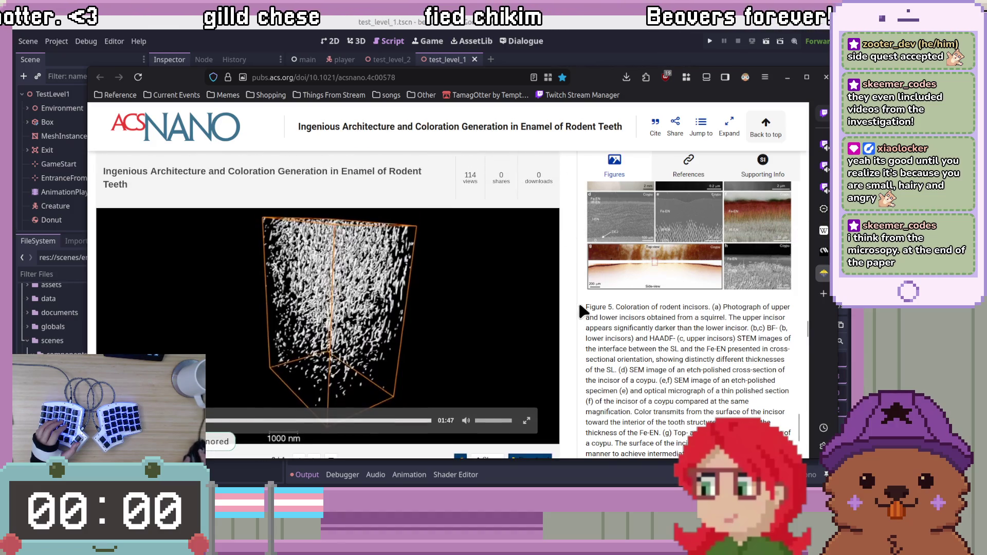
scroll(563, 298, down, 2)
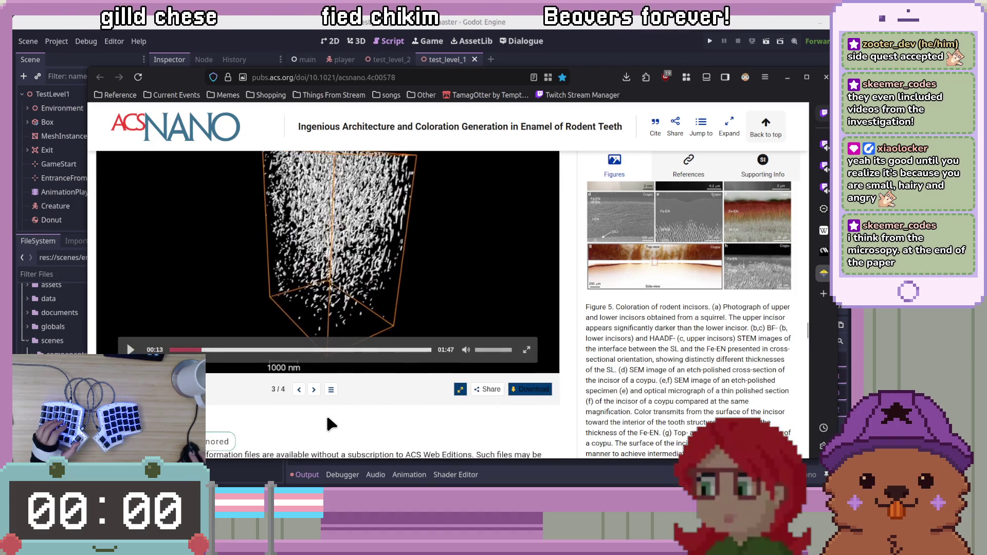
scroll(180, 349, up, 2)
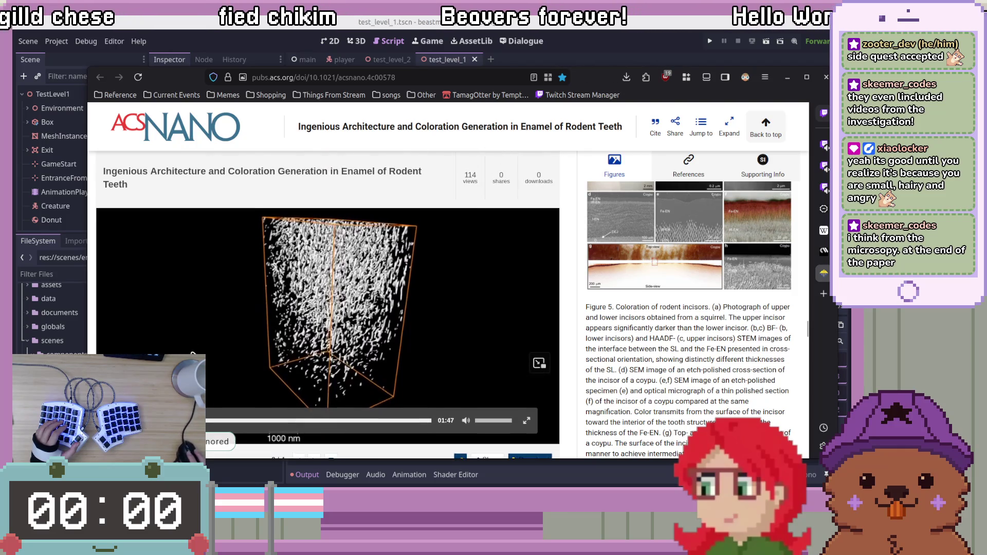
scroll(225, 294, up, 4)
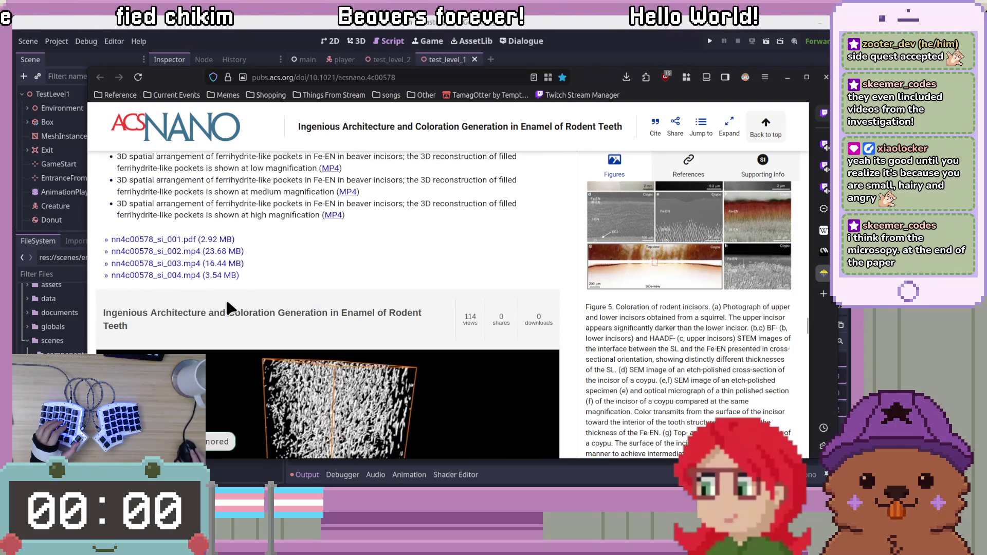
scroll(227, 303, up, 4)
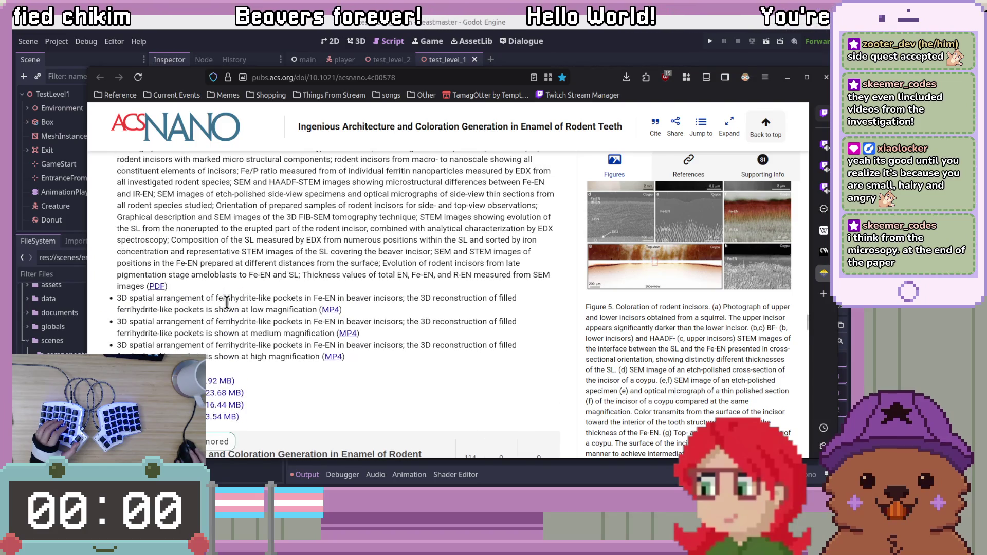
scroll(280, 356, up, 2)
scroll(280, 356, down, 2)
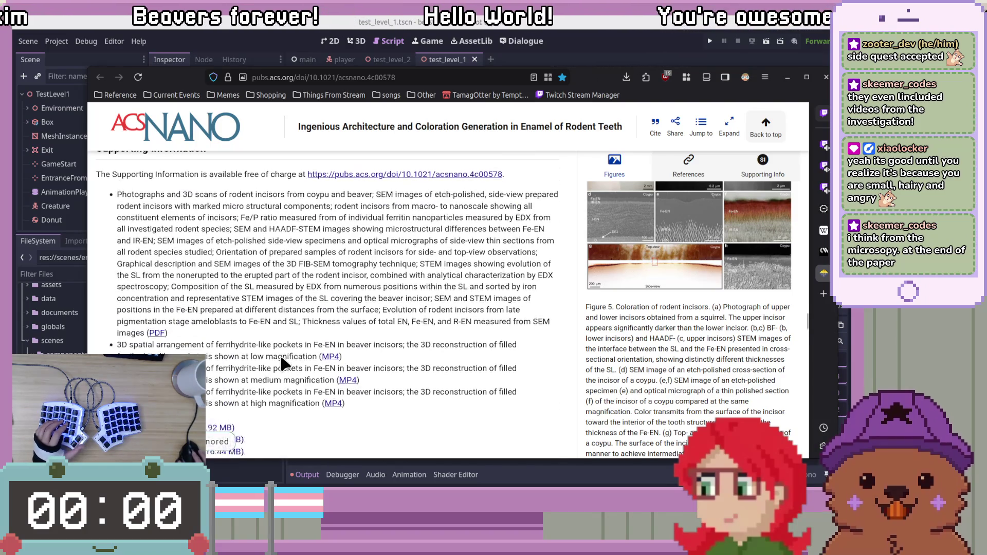
Highlight and clear the MP4 description text, then move the article window to the other screen
mouse_move(237, 331)
mouse_down()
mouse_move(221, 309)
mouse_move(129, 305)
mouse_up()
click(443, 348)
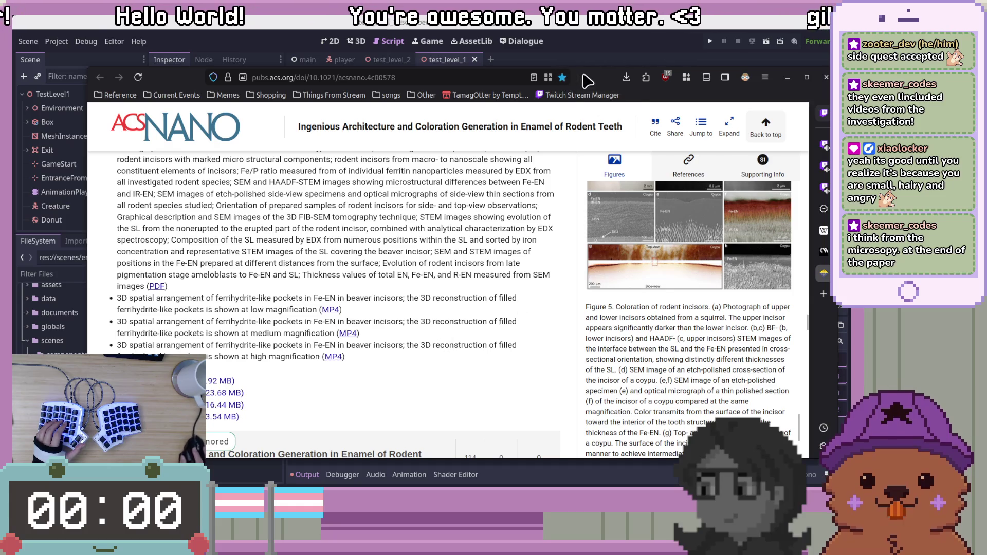
drag(565, 82, 986, 85)
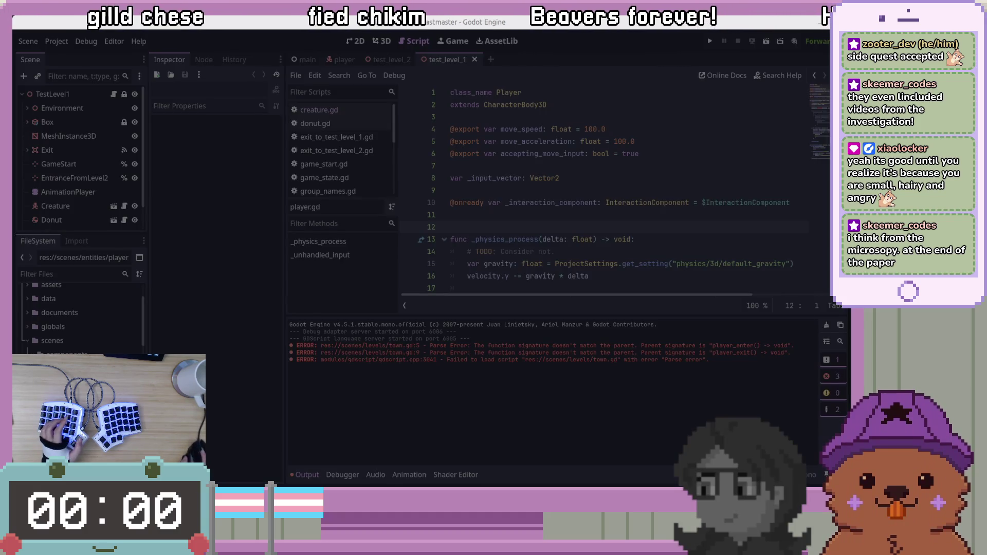
Switch to the Blender waterfall.blend window with the Godot Project Manager beside it
key(alt+Tab)
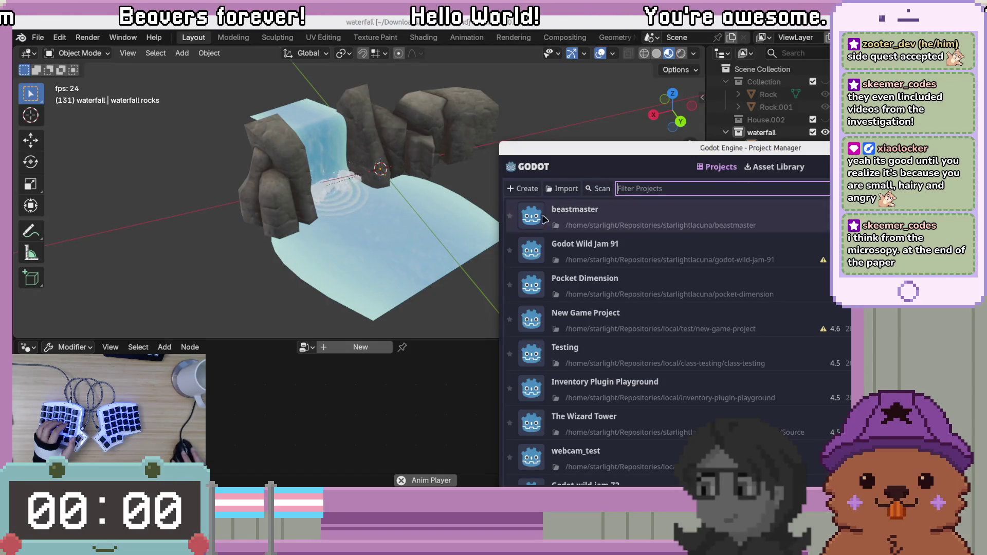
Open the Create New Project dialog and browse for a project folder without choosing one
click(523, 189)
click(746, 443)
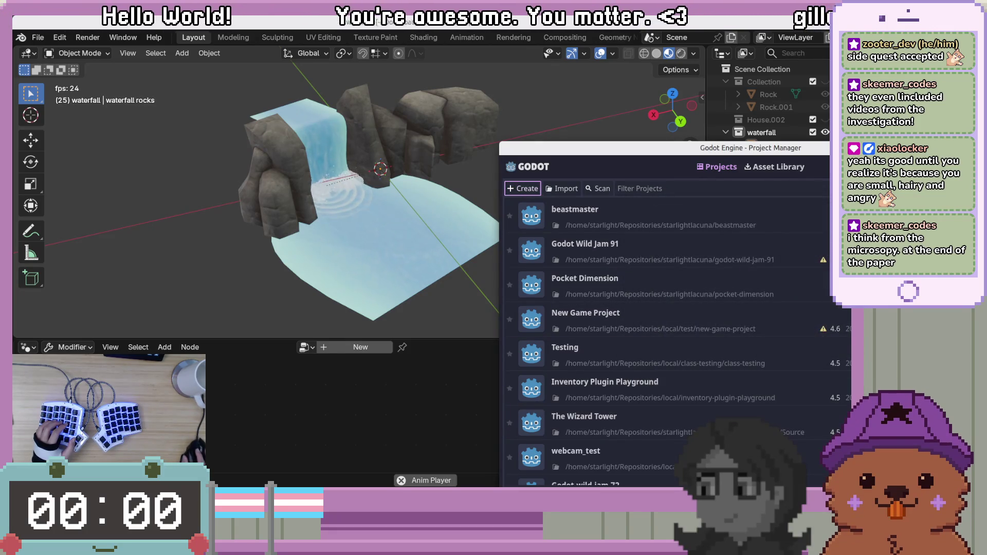
click(523, 188)
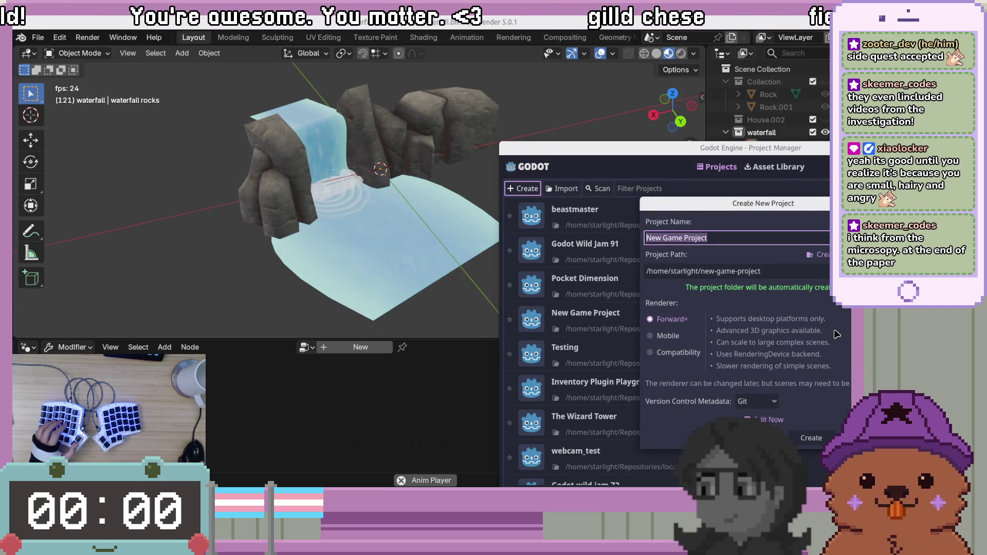
click(812, 254)
key(Escape)
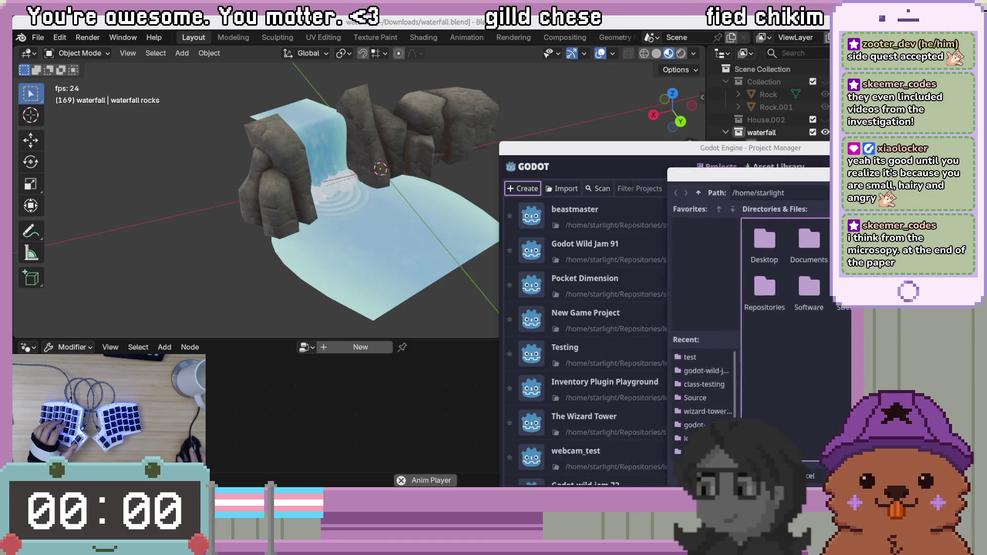
key(Escape)
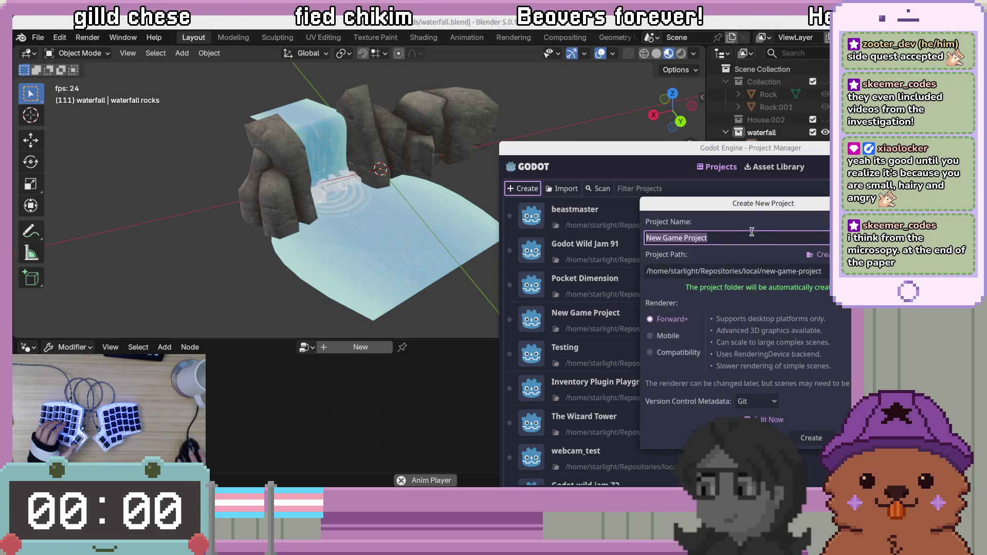
Name the project 'Blender Waterfall', keep Forward+, and create it to open in the editor
click(741, 237)
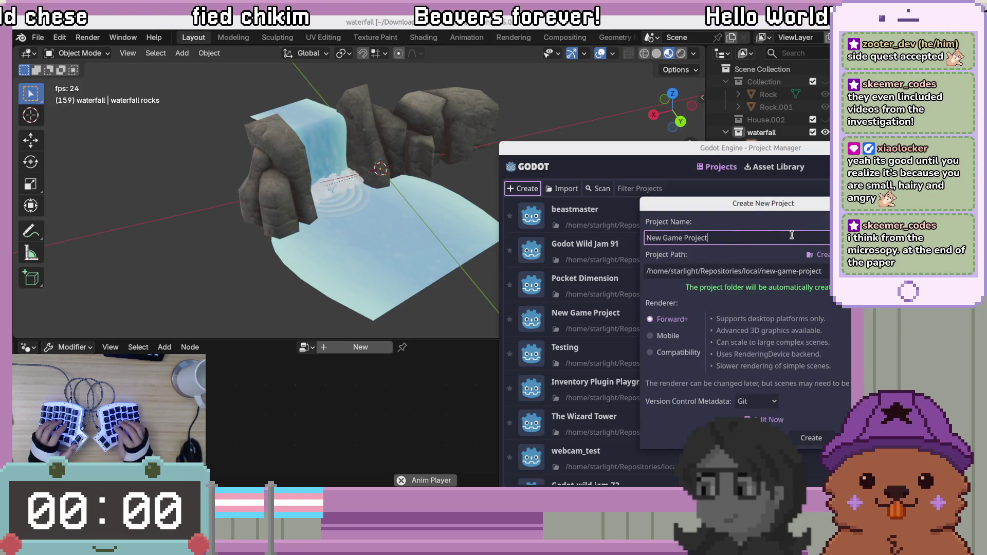
key(ctrl+a)
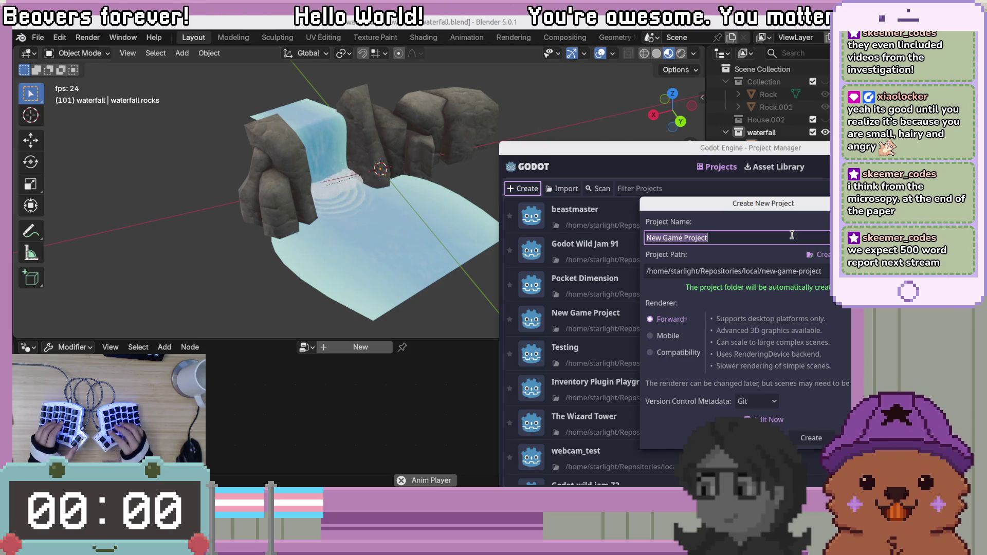
click(768, 230)
double_click(768, 238)
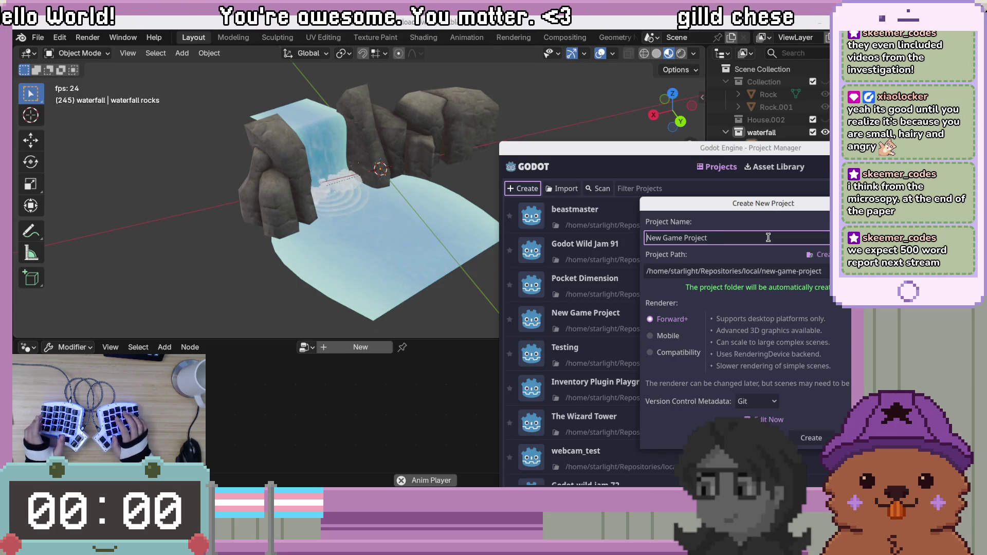
key(ctrl+a)
text(blender)
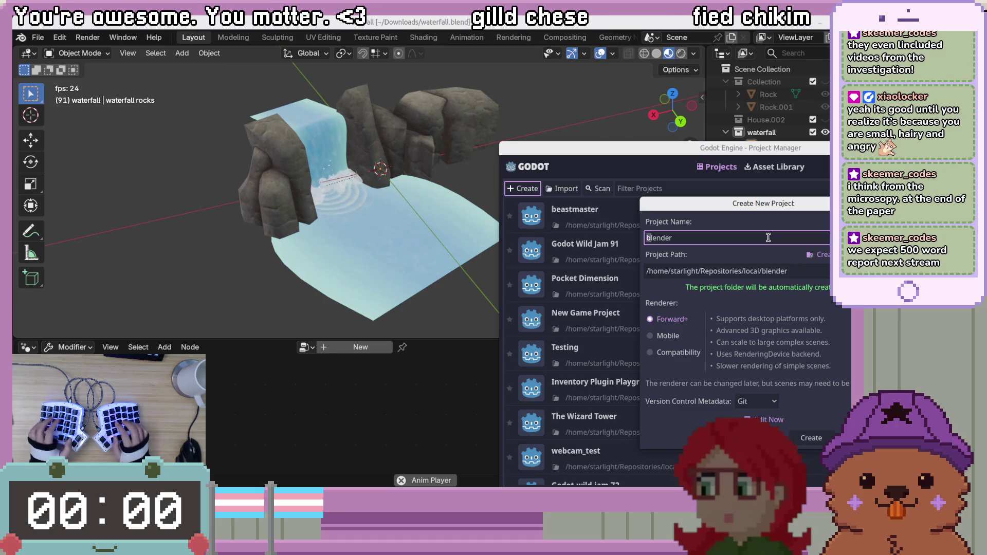
text(B)
key(End)
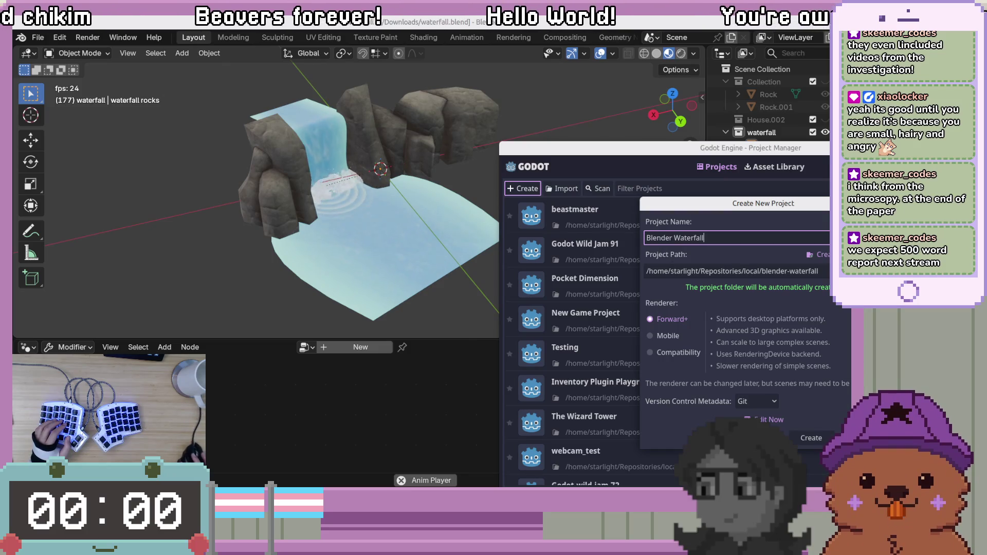
click(819, 443)
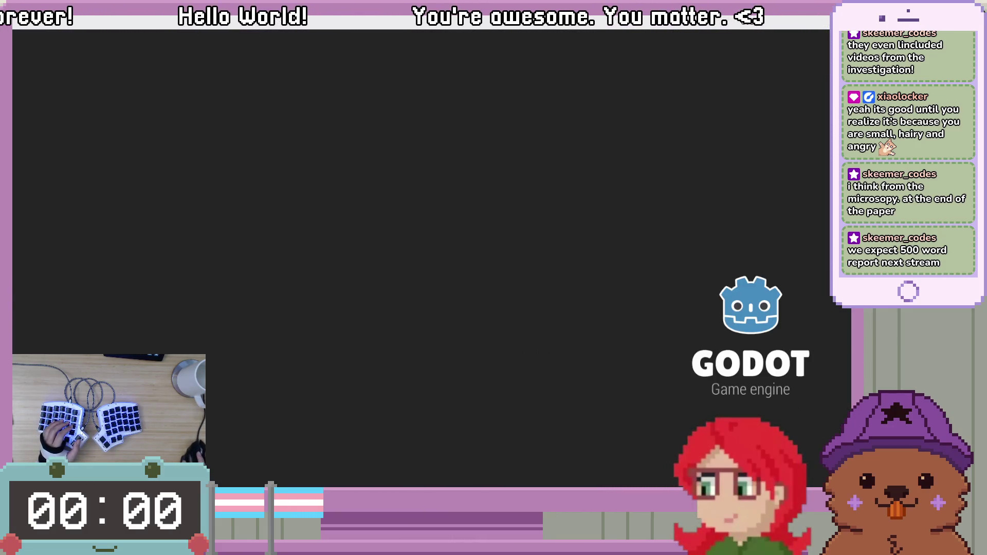
Maximize the Godot editor and rotate the waterfall.blend import preview to show the rocks and waterfall
key(super+Down)
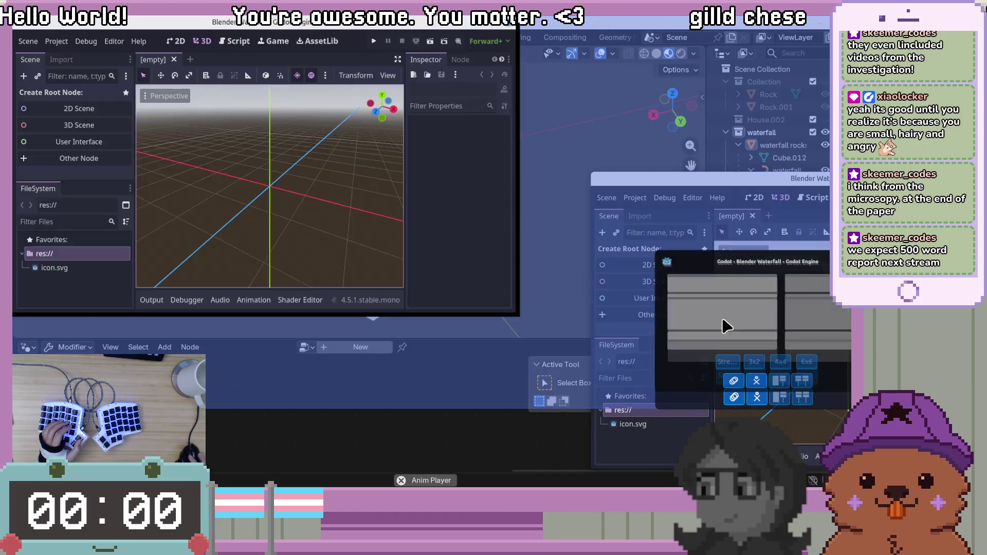
click(726, 326)
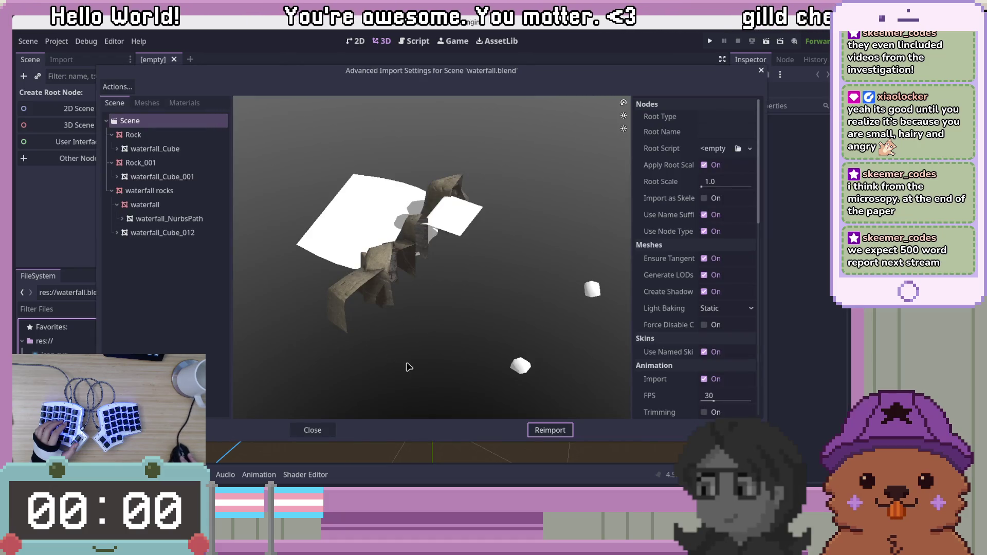
mouse_move(432, 355)
mouse_down()
mouse_move(452, 289)
mouse_move(476, 352)
mouse_move(550, 288)
mouse_move(316, 278)
mouse_move(321, 301)
mouse_move(375, 313)
mouse_move(403, 288)
mouse_move(406, 332)
mouse_up()
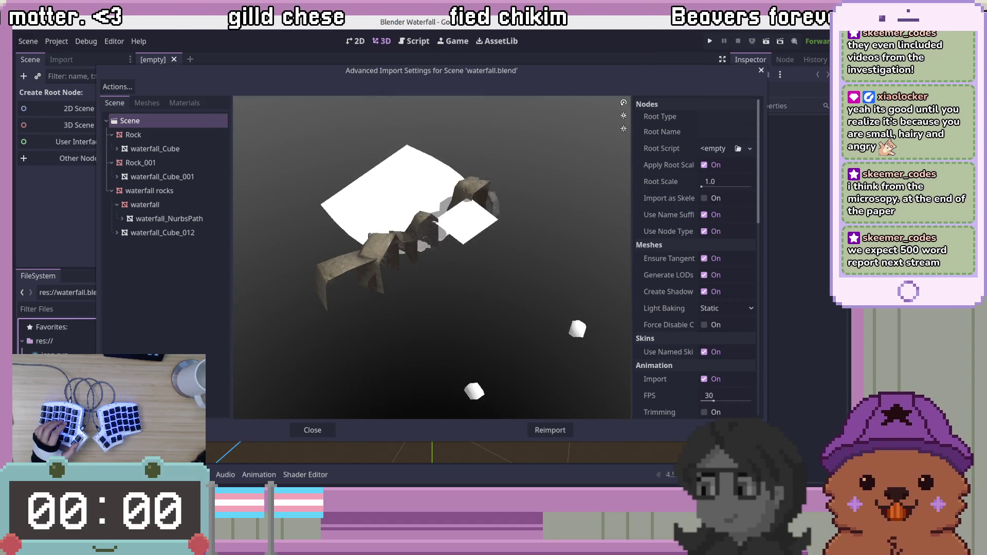
key(alt+Tab)
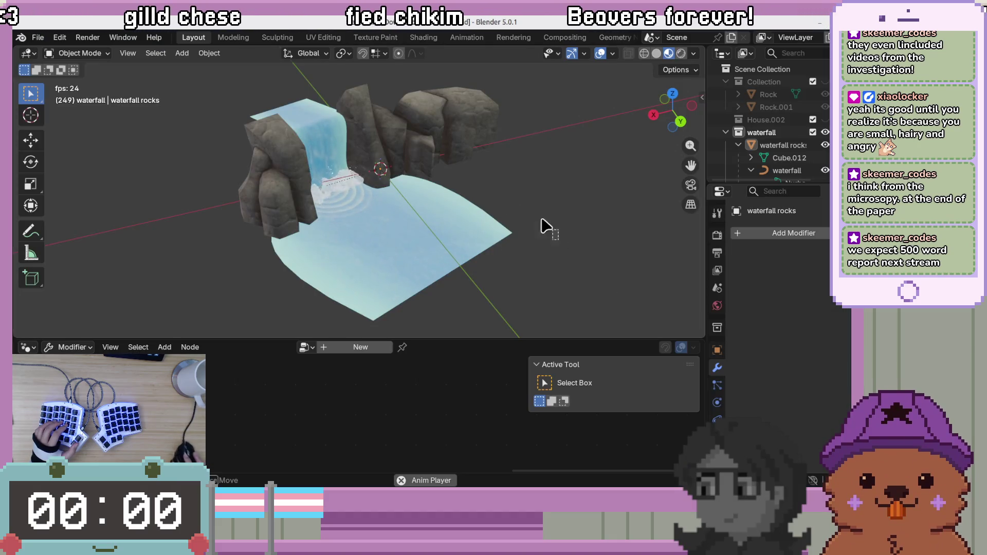
Orbit and zoom the Blender viewport down to a low front view of the waterfall
right_click(541, 204)
middle_drag(566, 256, 474, 218)
scroll(474, 218, down, 10)
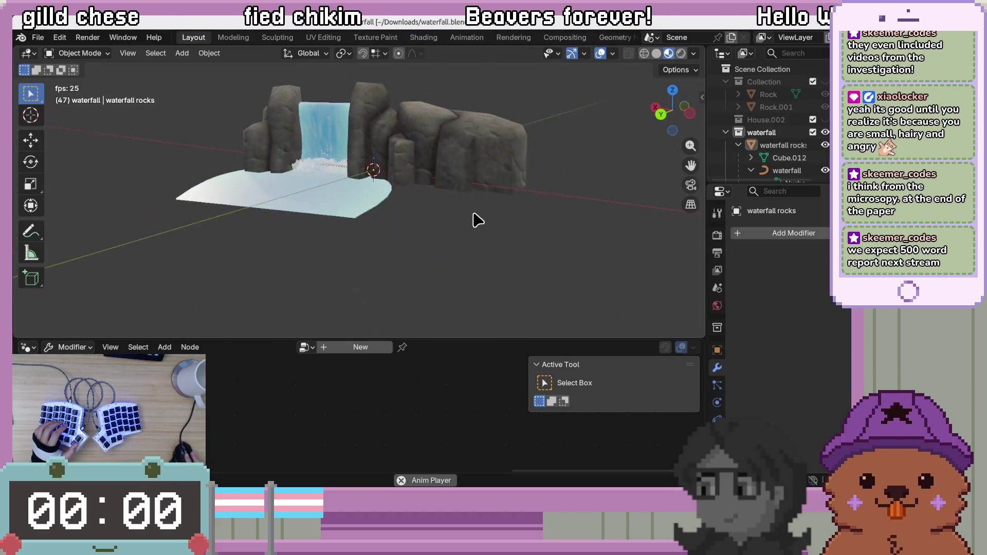
scroll(474, 199, up, 5)
mouse_move(520, 155)
middle_down()
mouse_move(346, 229)
mouse_move(385, 269)
mouse_move(481, 201)
middle_up()
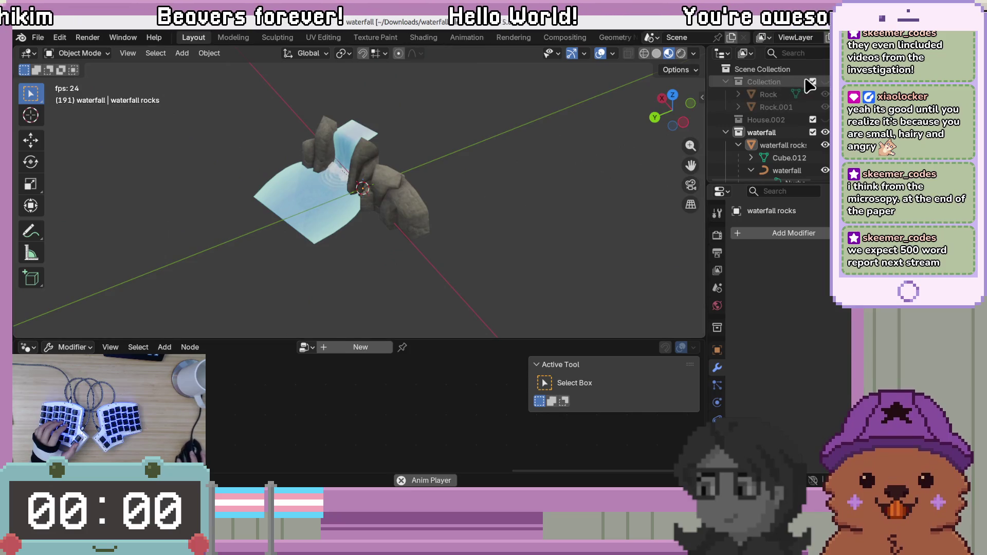
scroll(507, 152, up, 5)
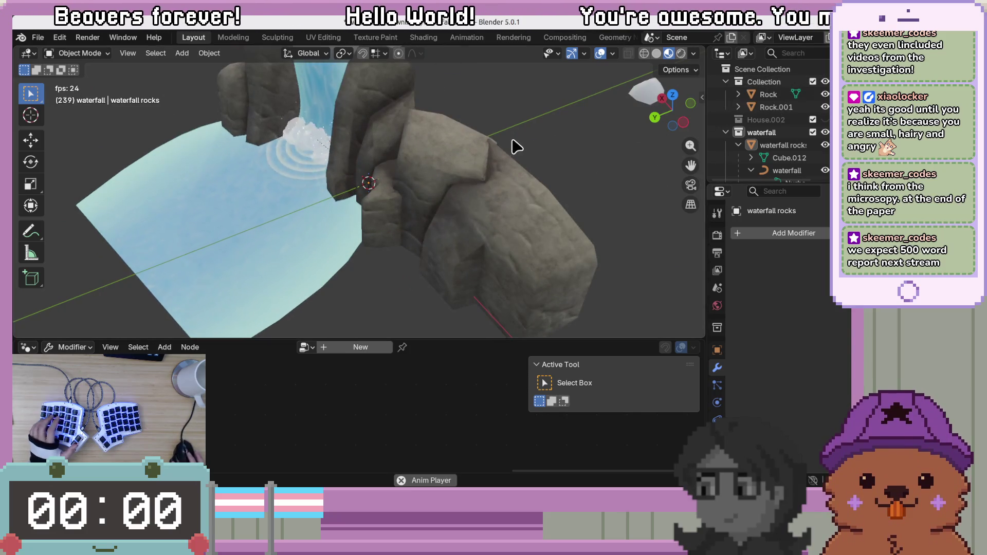
mouse_move(553, 110)
middle_down()
mouse_move(480, 161)
mouse_move(418, 77)
mouse_move(386, 59)
middle_up()
Select the Rock object, inspect the rocks from below, then return to Godot
click(550, 210)
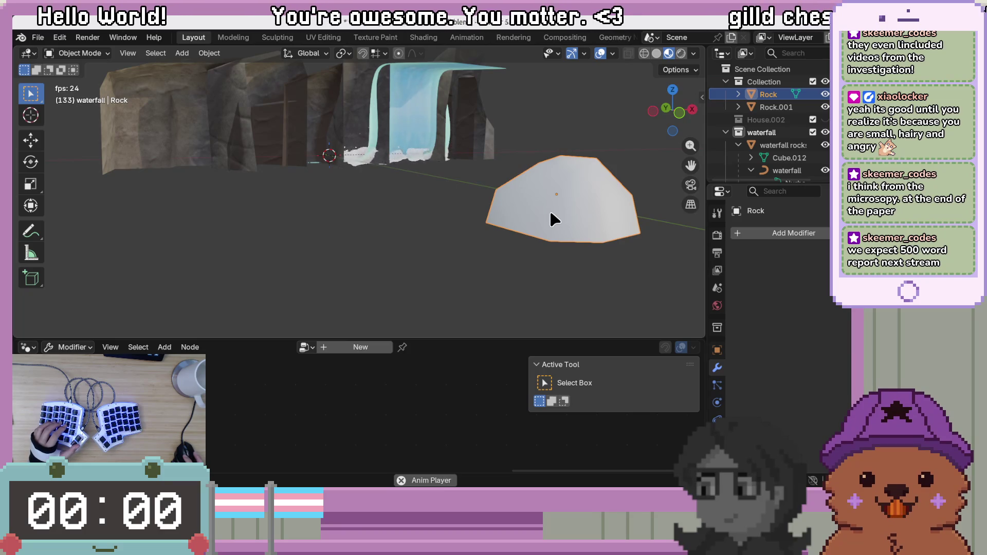
mouse_move(427, 227)
middle_down()
mouse_move(411, 255)
mouse_move(504, 309)
mouse_move(627, 283)
mouse_move(637, 257)
mouse_move(630, 267)
middle_up()
scroll(538, 272, down, 2)
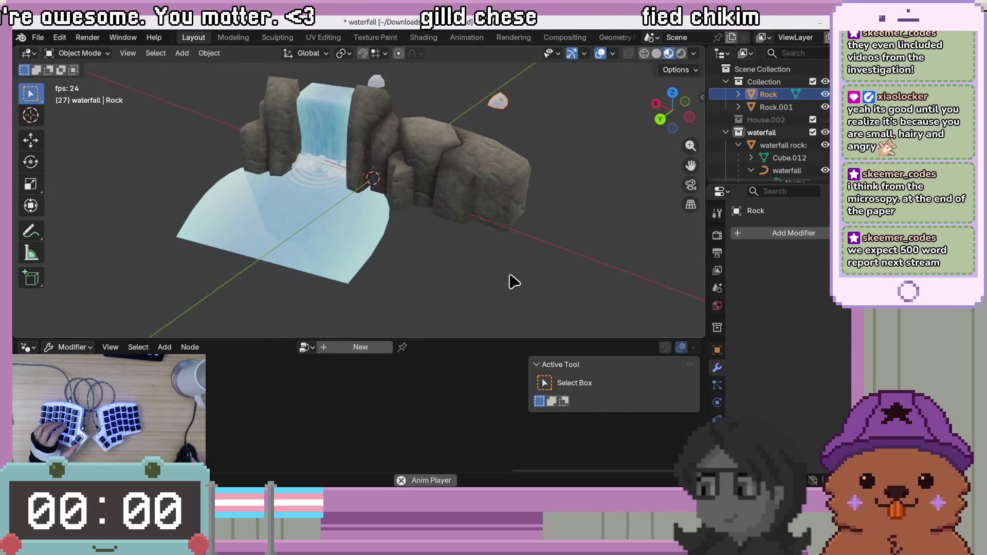
scroll(509, 279, up, 3)
mouse_move(525, 267)
middle_down()
mouse_move(545, 286)
mouse_move(467, 296)
mouse_move(571, 293)
mouse_move(547, 254)
middle_up()
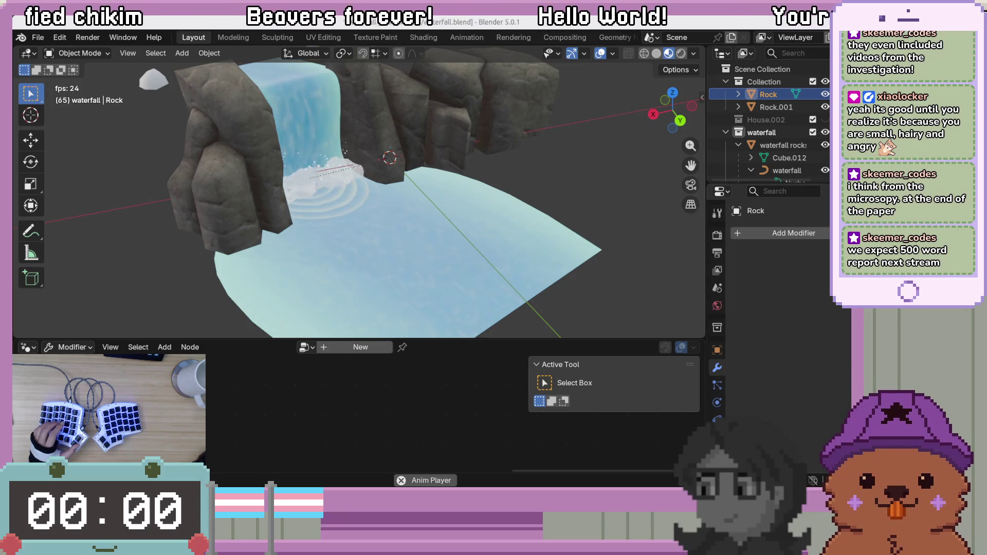
key(alt+Tab)
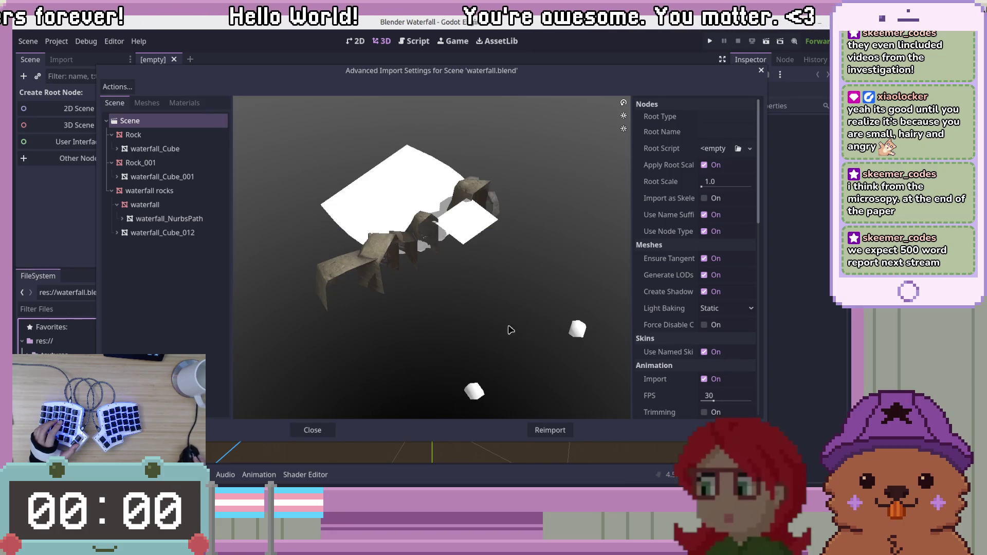
Inspect the Rock, Rock_001 and waterfall_Cube_001 nodes in the import scene tree
mouse_move(514, 320)
mouse_down()
mouse_move(515, 268)
mouse_move(511, 330)
mouse_up()
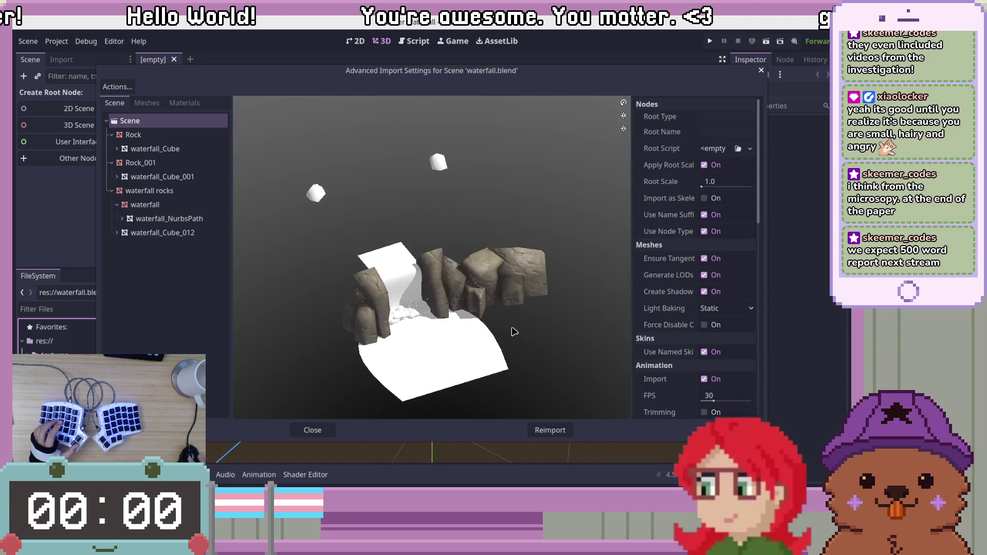
click(149, 138)
click(146, 163)
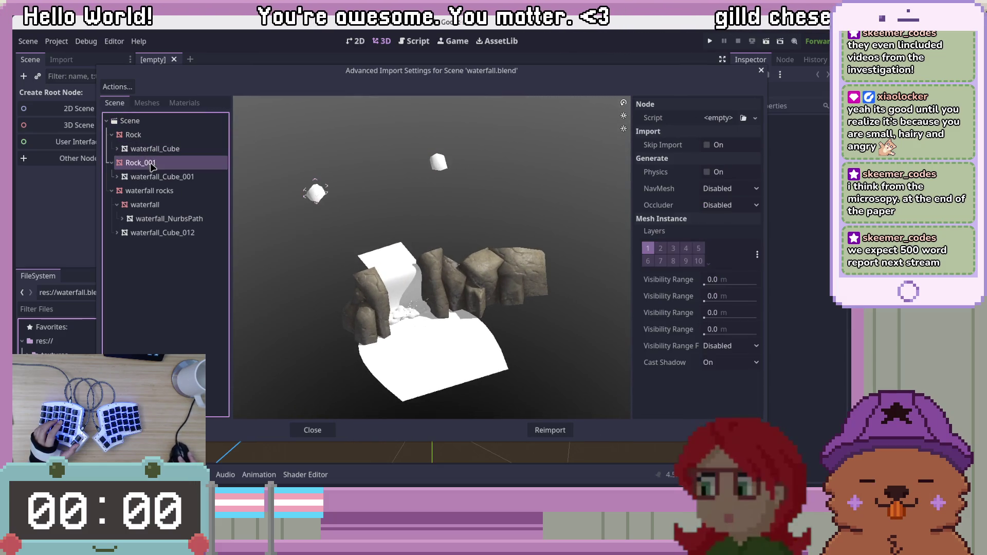
click(156, 176)
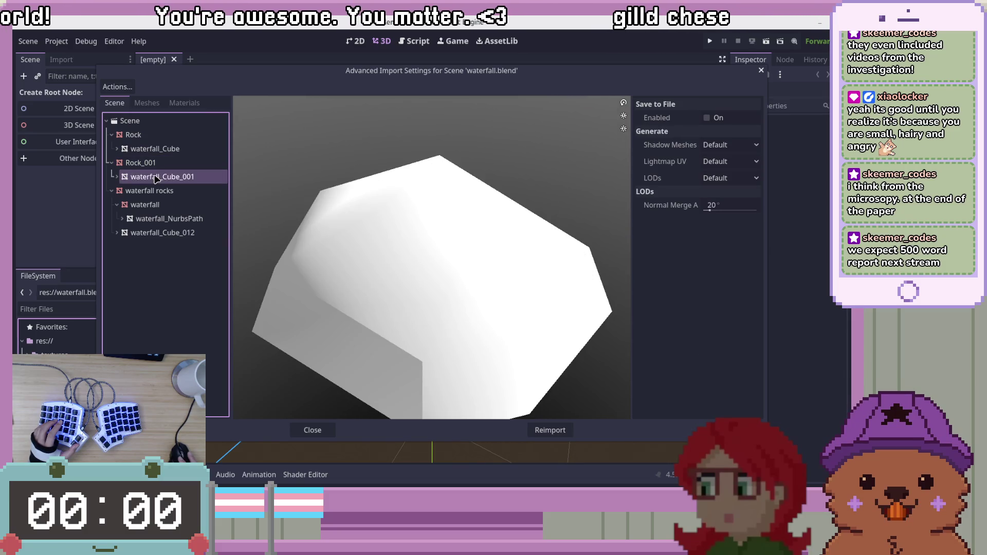
key(Up)
key(Up)
key(Up)
Preview each mesh (waterfall_Cube, Cube_001, Cube_012, NurbsPath), then close the import settings
click(148, 103)
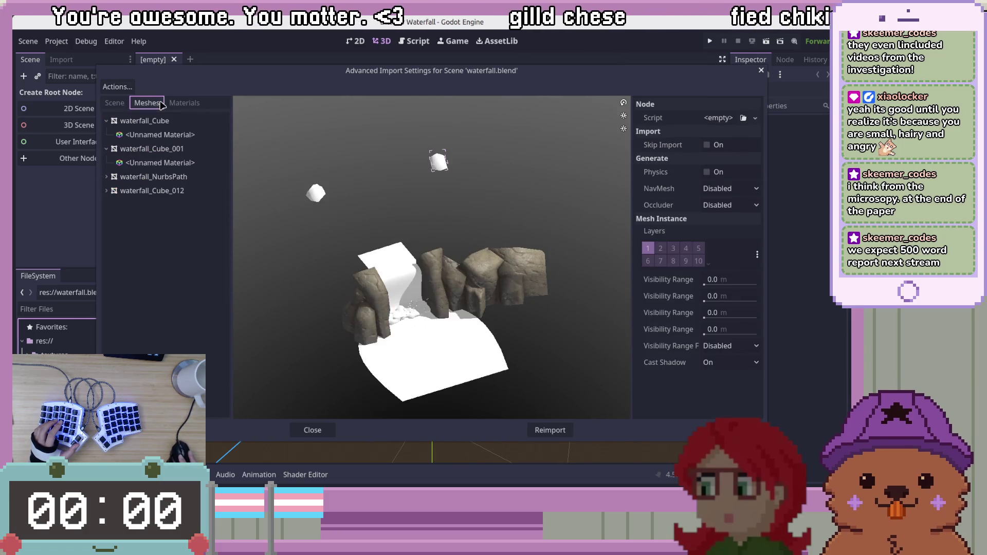
click(155, 124)
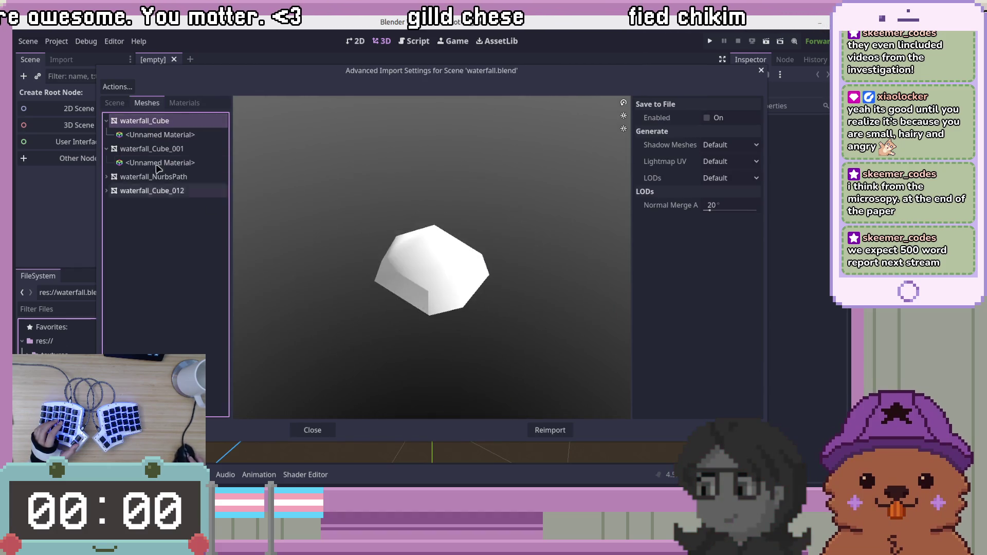
click(154, 149)
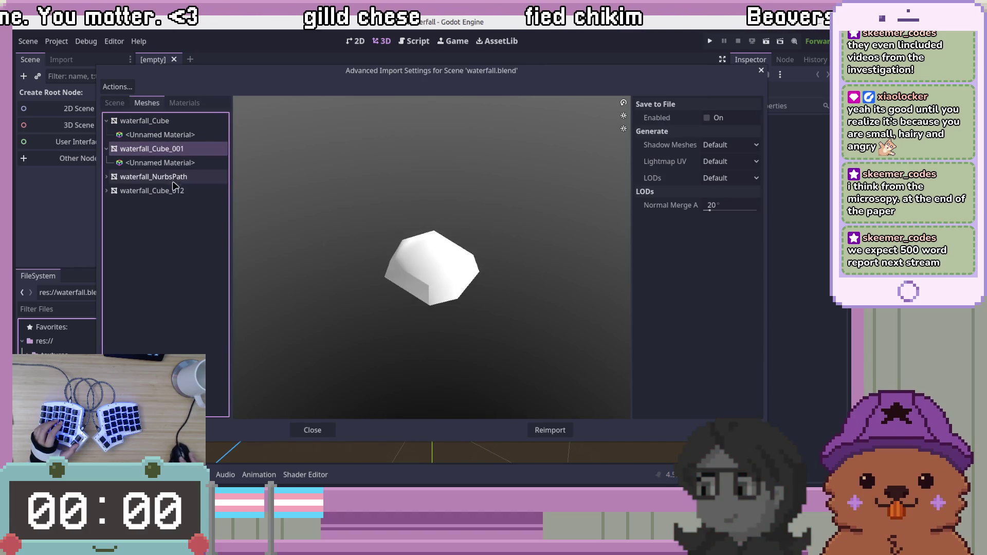
click(173, 191)
click(180, 177)
mouse_move(348, 282)
mouse_down()
mouse_move(381, 334)
mouse_move(450, 377)
mouse_move(582, 321)
mouse_move(532, 363)
mouse_move(557, 315)
mouse_move(535, 315)
mouse_up()
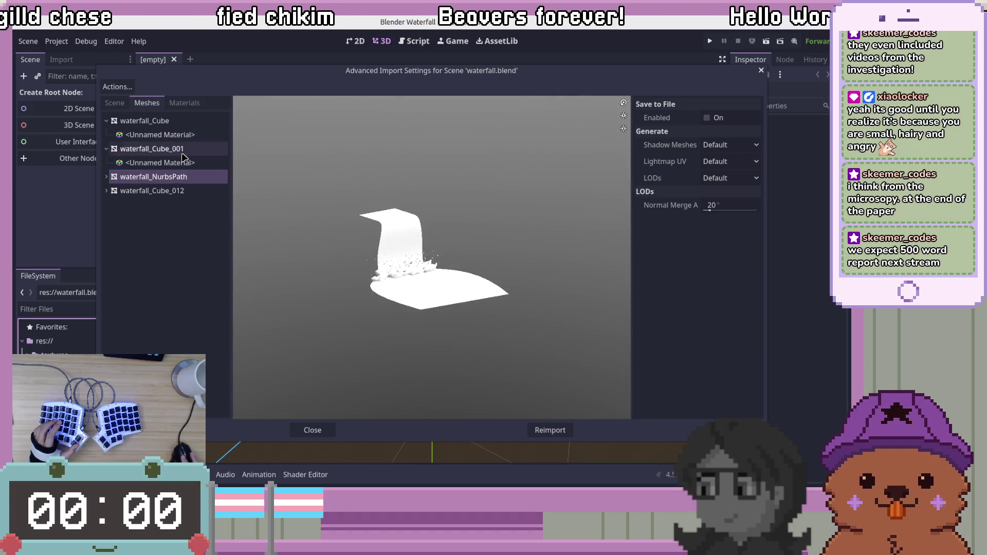
click(182, 156)
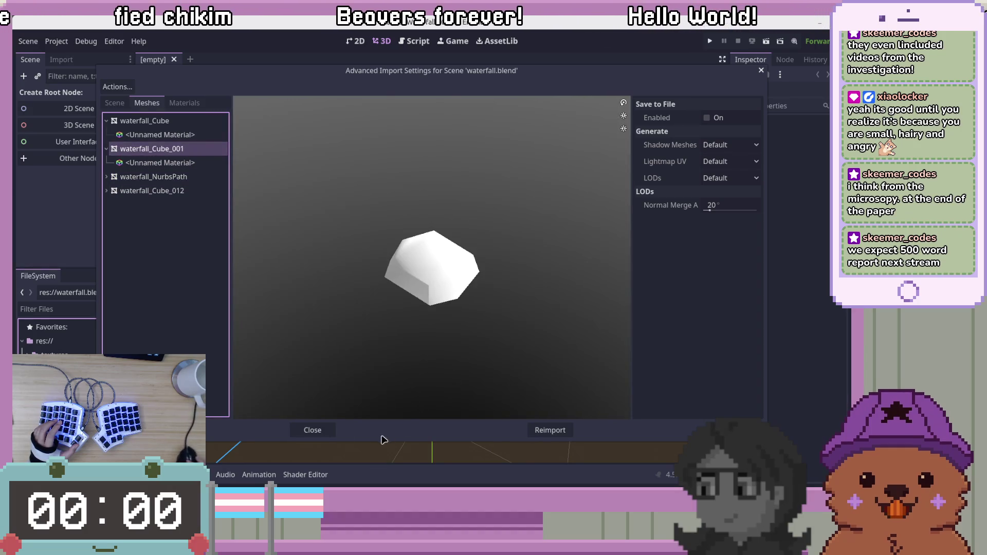
click(312, 430)
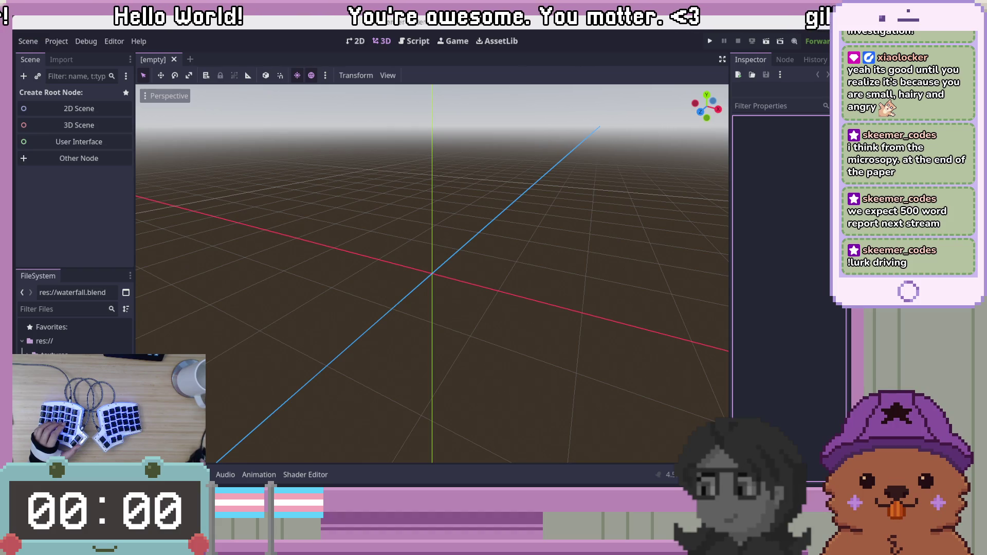
Delete the Rock and Rock.001 objects from the Outliner
key(alt+Tab)
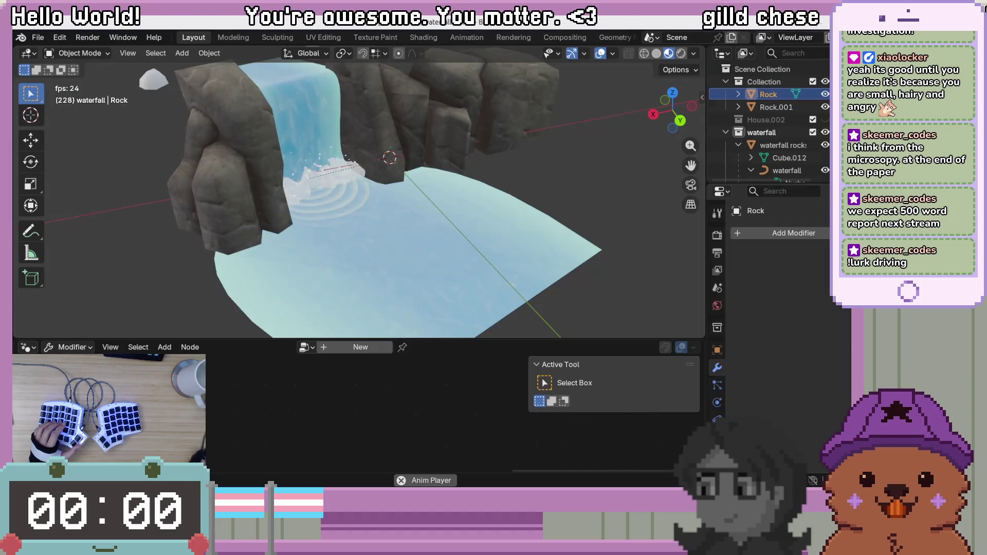
mouse_move(514, 232)
middle_down()
mouse_move(525, 236)
mouse_move(329, 223)
middle_up()
scroll(396, 258, down, 6)
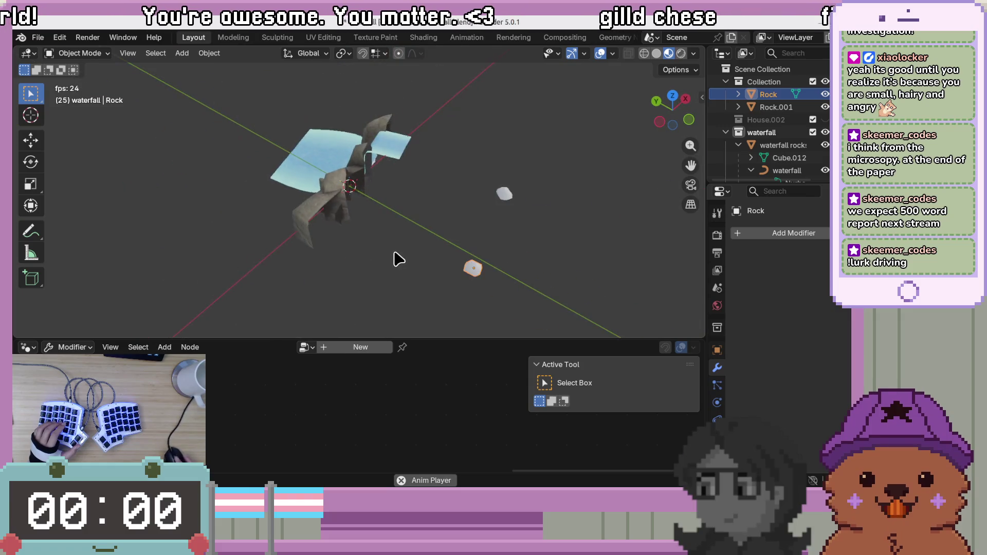
right_click(777, 83)
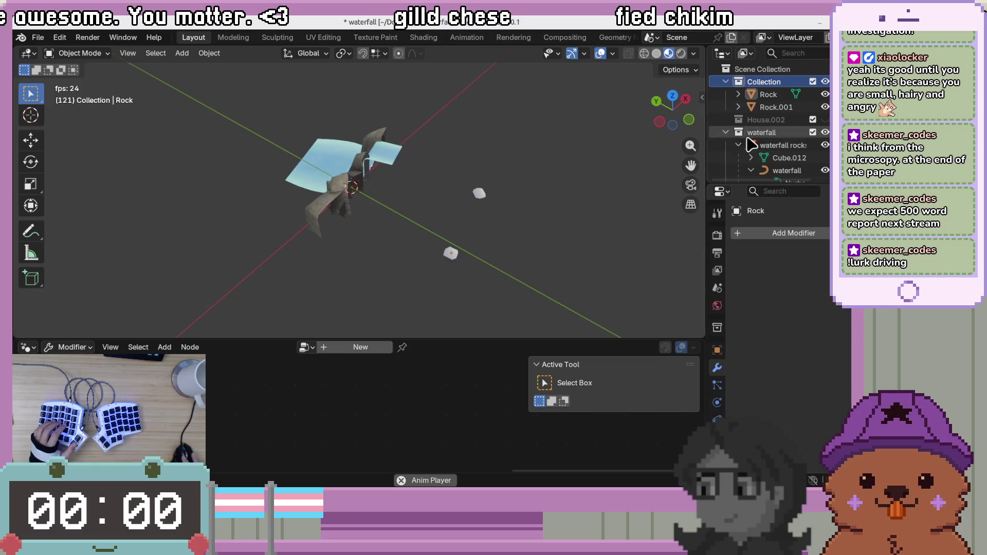
click(776, 107)
shift+click(769, 94)
right_click(771, 107)
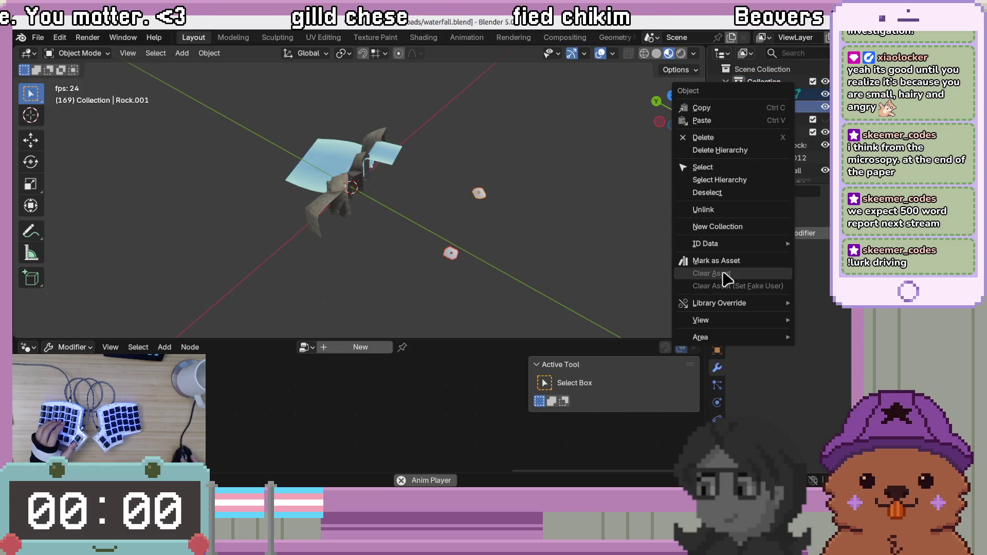
click(710, 137)
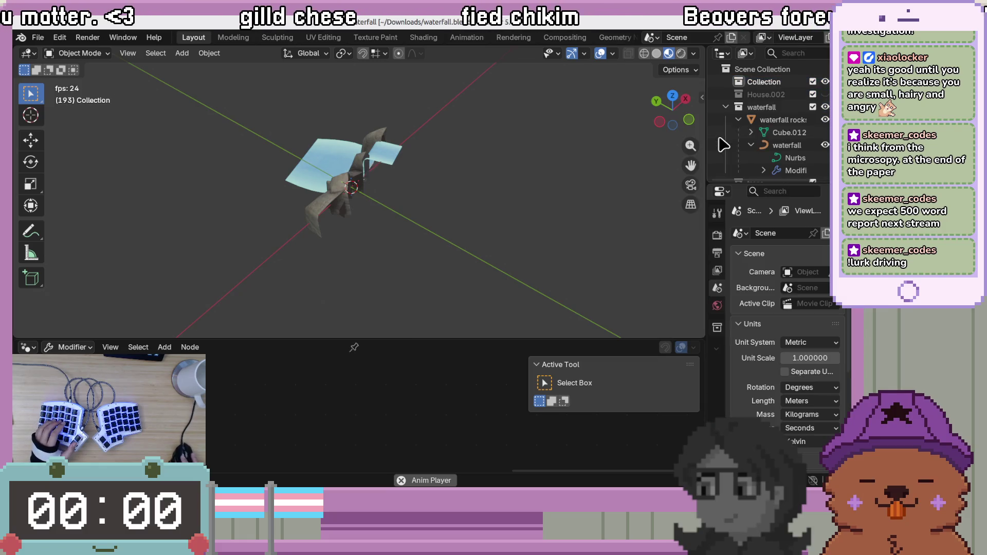
Delete the Collection and the House.002 collection
right_click(775, 82)
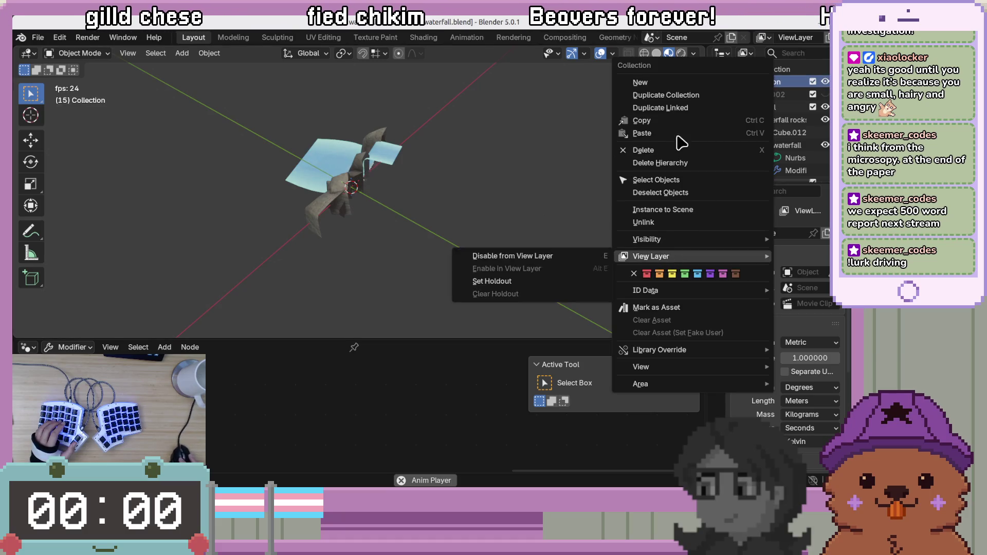
click(674, 150)
click(781, 83)
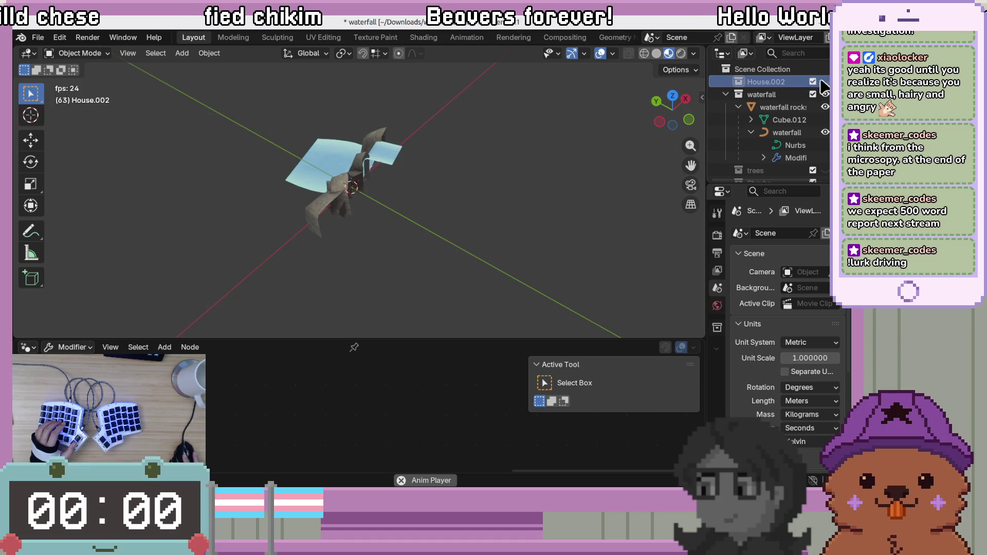
right_click(787, 81)
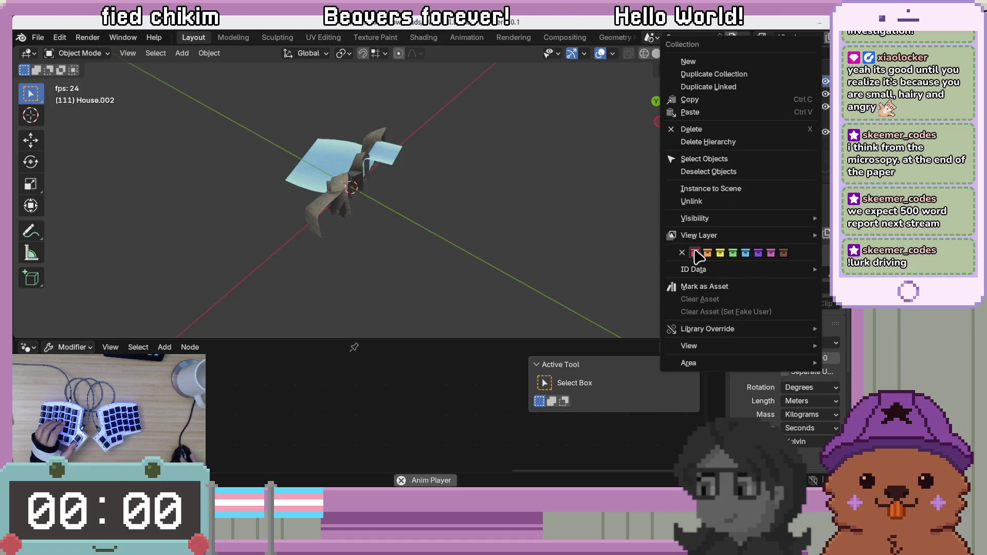
click(715, 134)
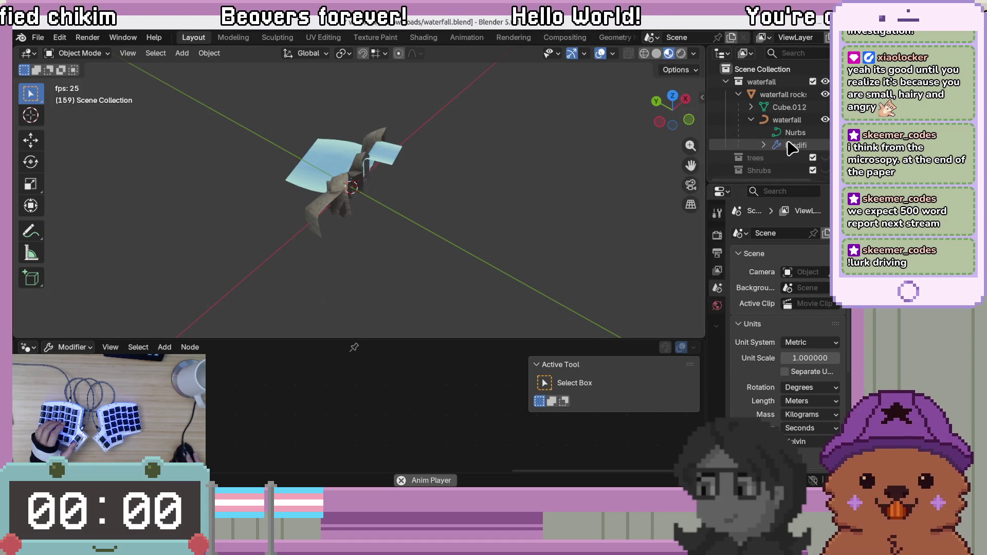
Delete the trees collection from the Outliner
click(788, 161)
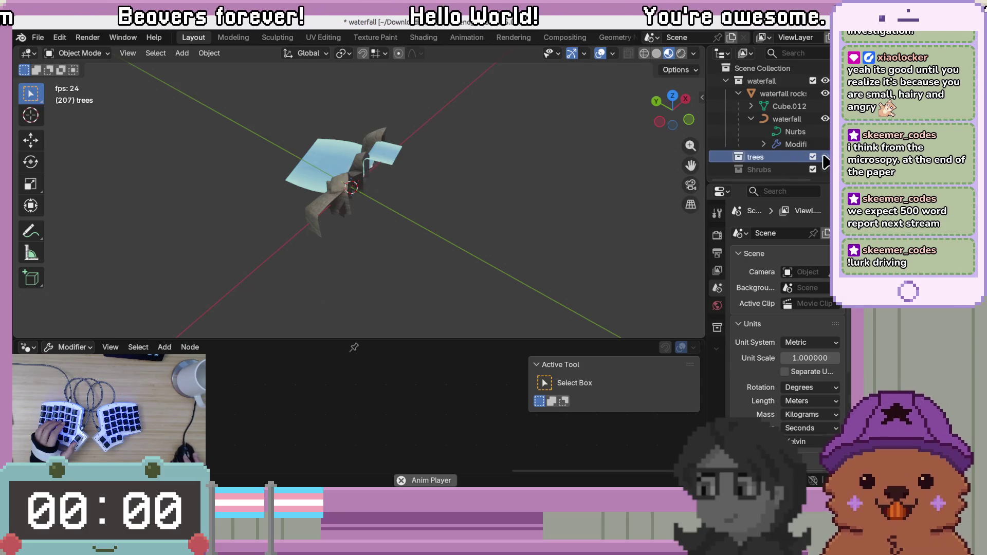
right_click(771, 170)
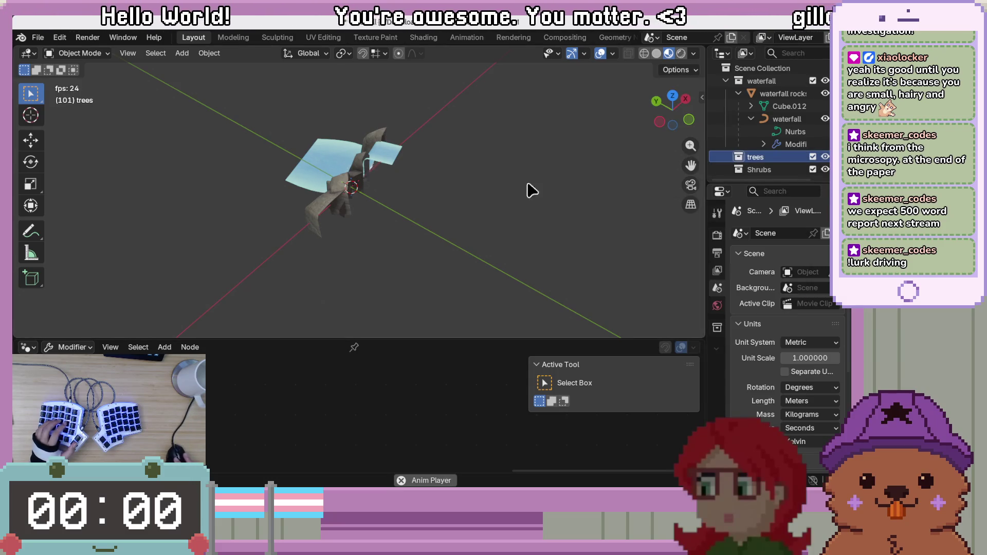
right_click(771, 159)
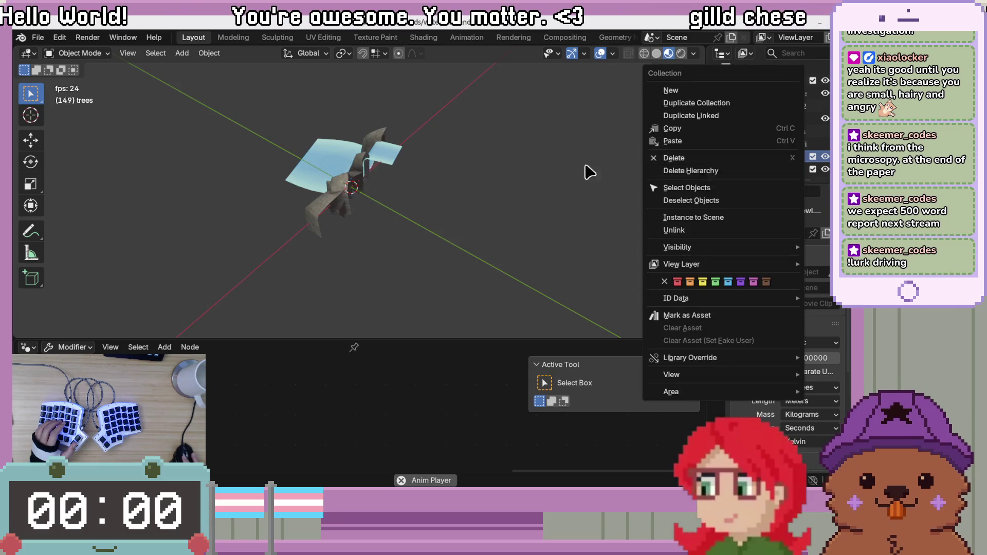
right_click(779, 161)
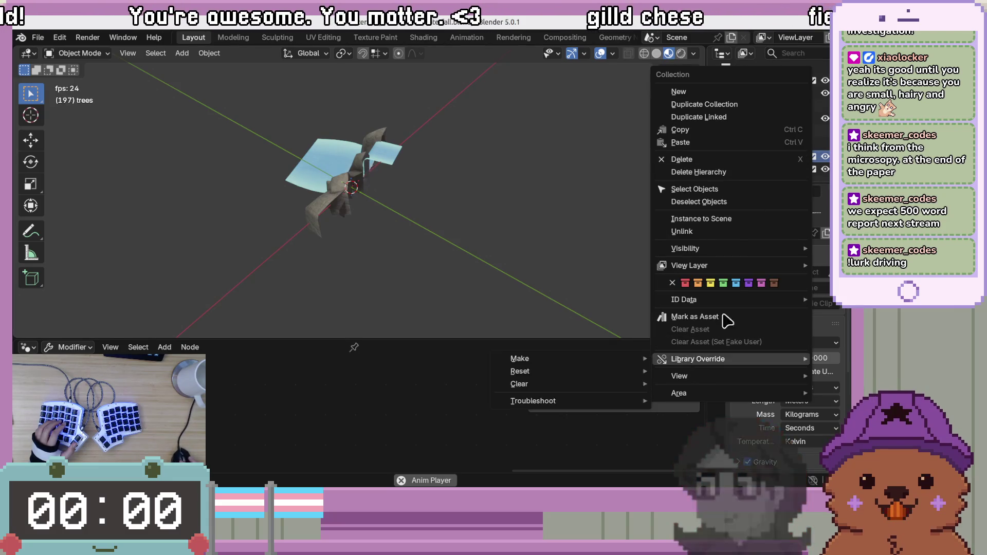
click(710, 163)
right_click(773, 161)
Dismiss the viewport object menu and zoom in close on the remaining waterfall
right_click(431, 227)
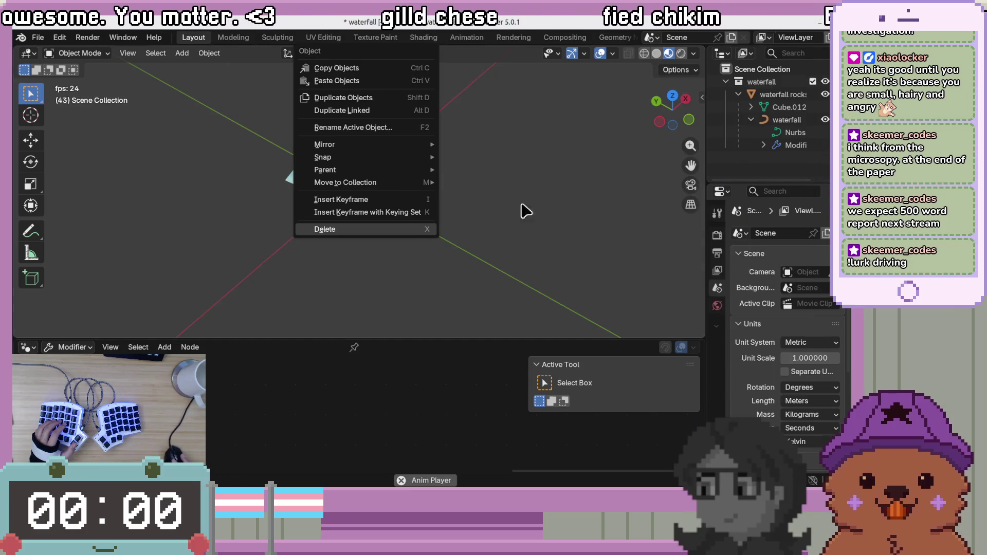
click(373, 268)
mouse_move(419, 224)
middle_down()
mouse_move(410, 242)
mouse_move(617, 231)
mouse_move(485, 187)
middle_up()
scroll(388, 221, up, 4)
scroll(388, 221, down, 2)
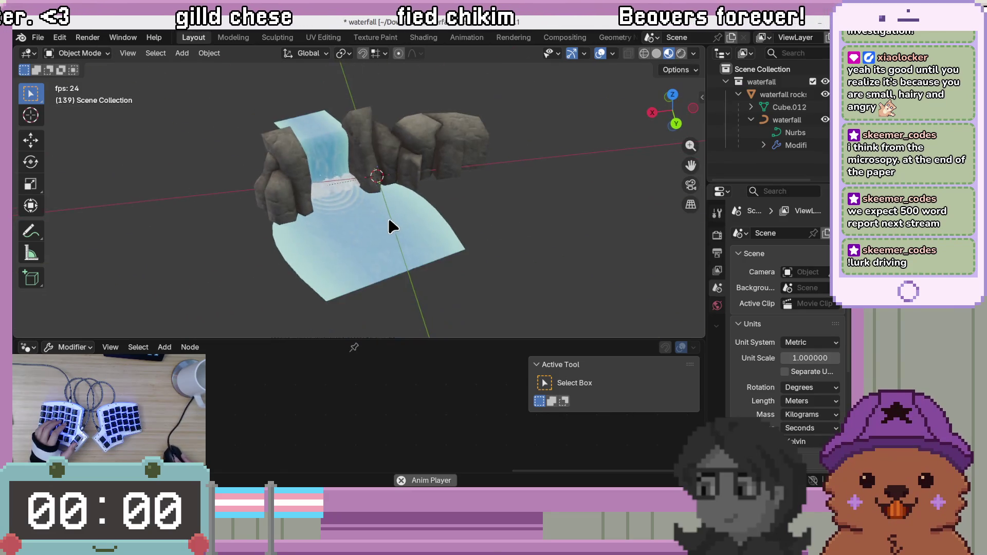
click(37, 37)
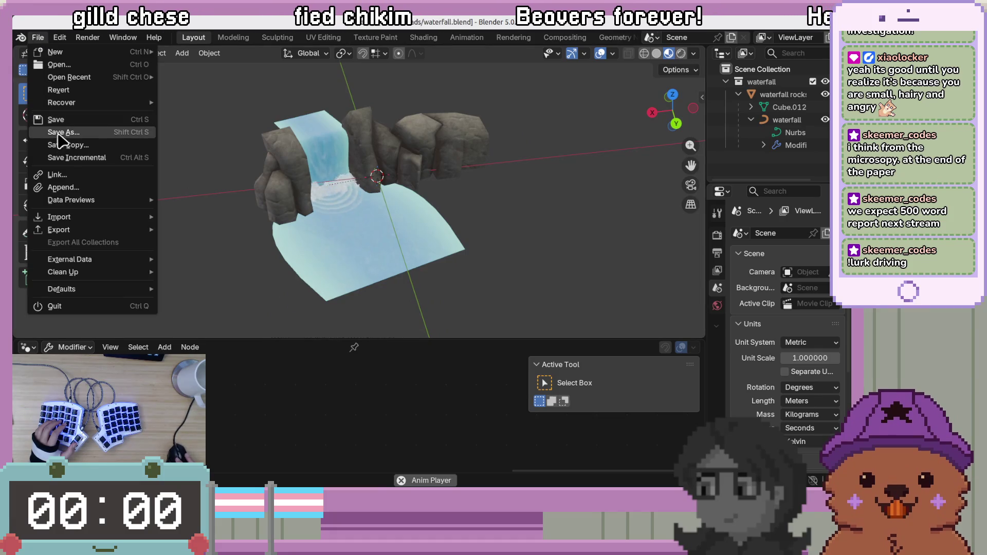
Save the trimmed scene as waterfall.blend in Downloads via Save As, then return to Godot
click(59, 133)
key(Escape)
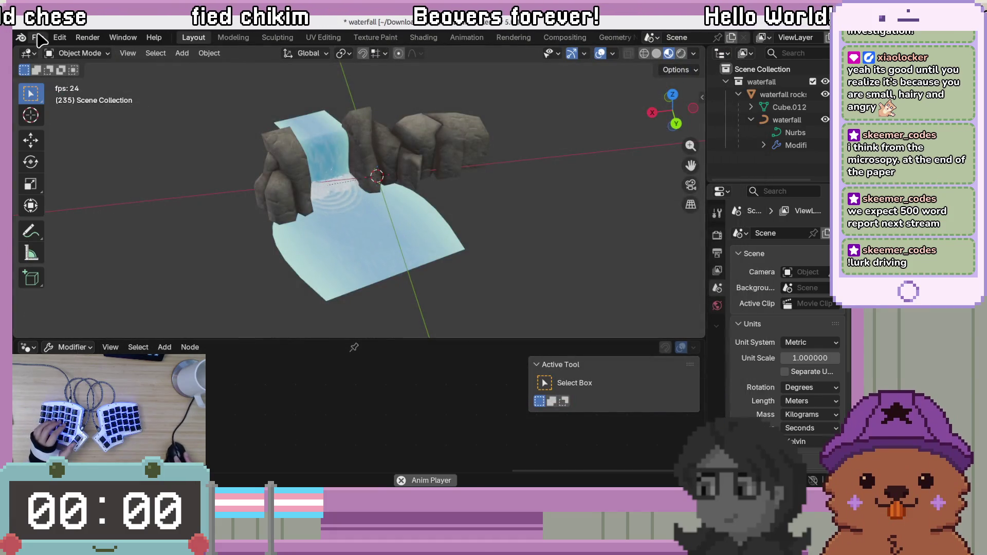
click(38, 37)
click(60, 132)
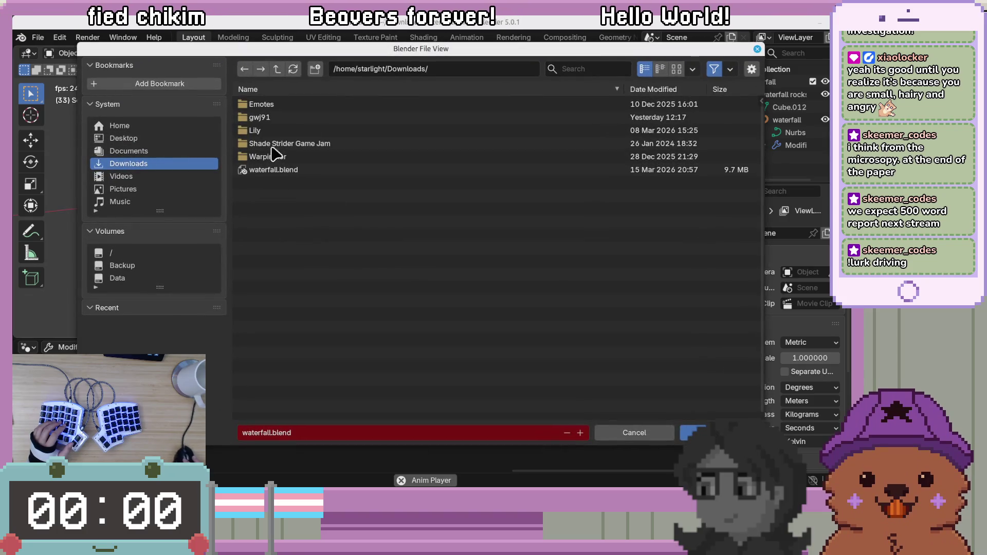
key(Return)
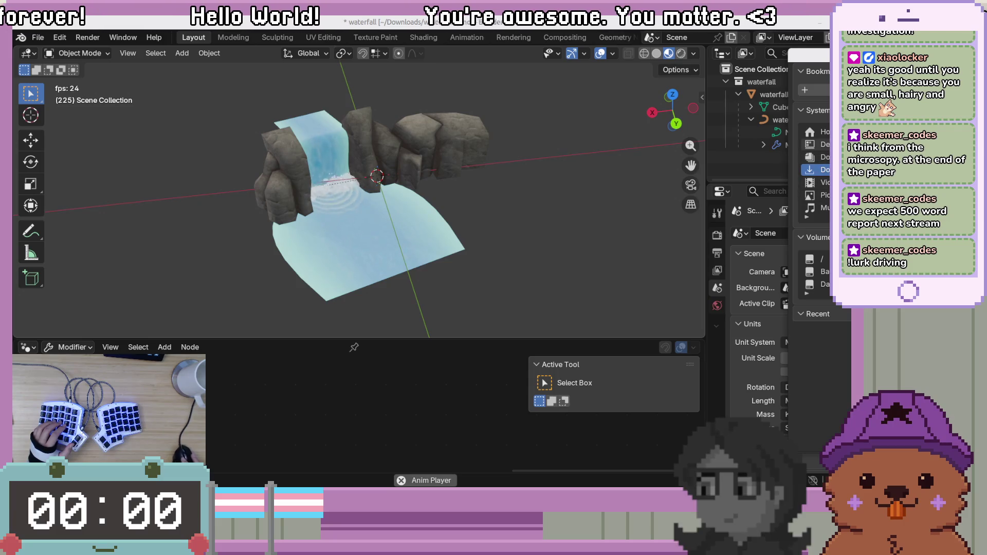
click(817, 131)
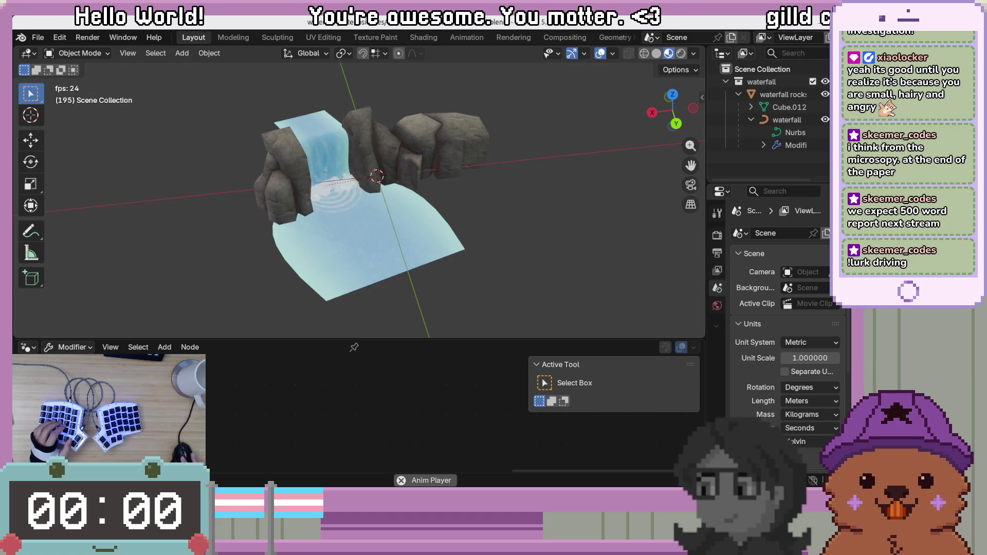
key(alt+Tab)
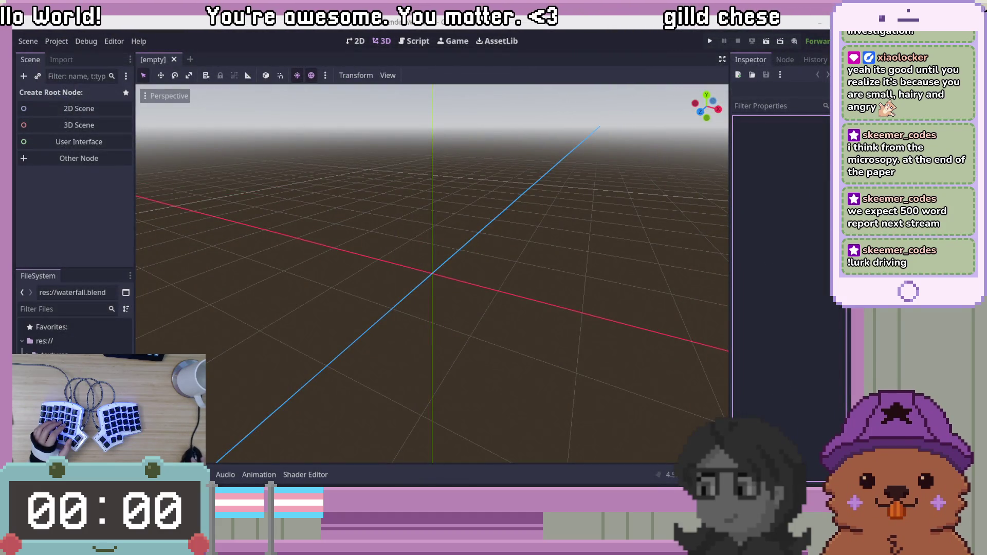
Orbit the trimmed Blender waterfall from several angles, then reimport waterfall.blend in Godot
key(alt+Tab)
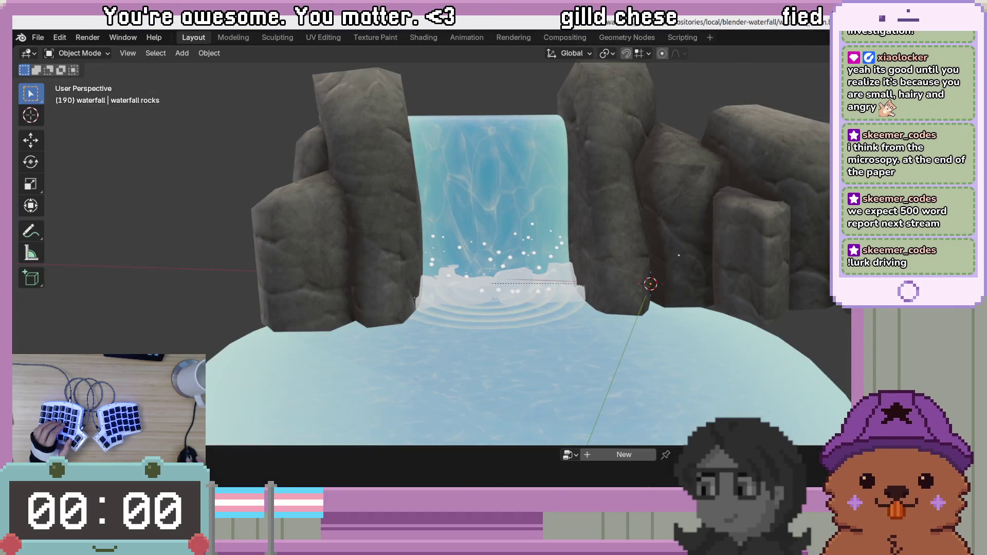
scroll(514, 257, down, 5)
middle_drag(514, 258, 494, 257)
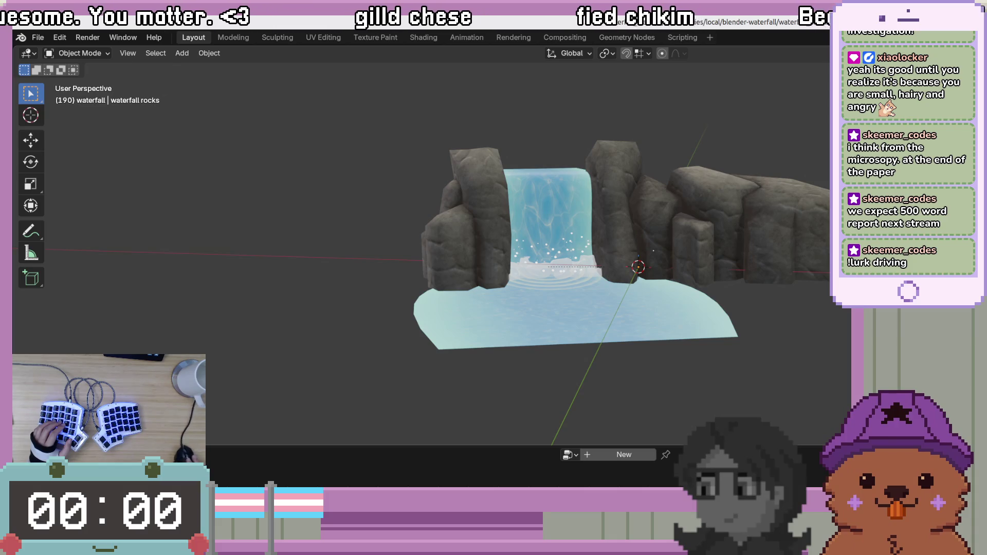
middle_drag(514, 257, 576, 206)
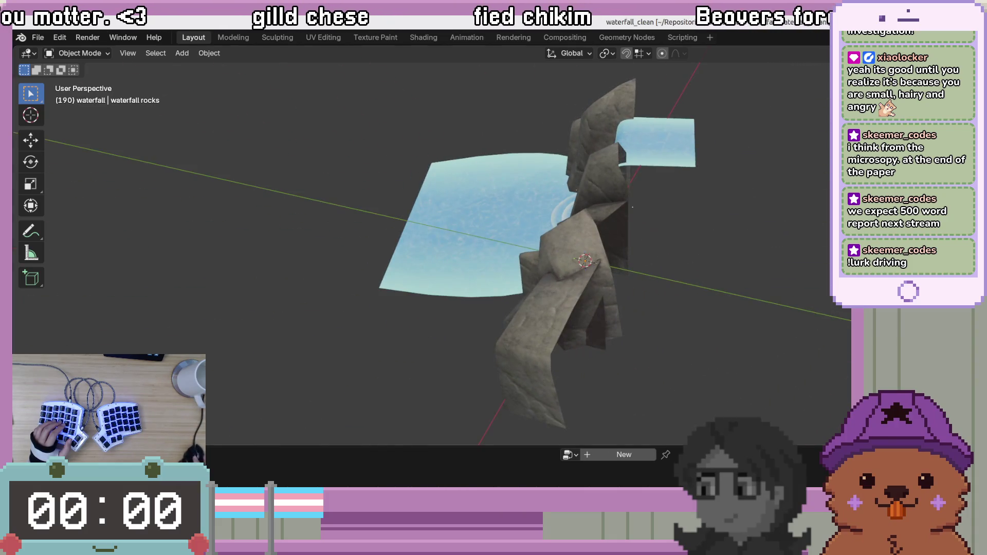
key(alt+Tab)
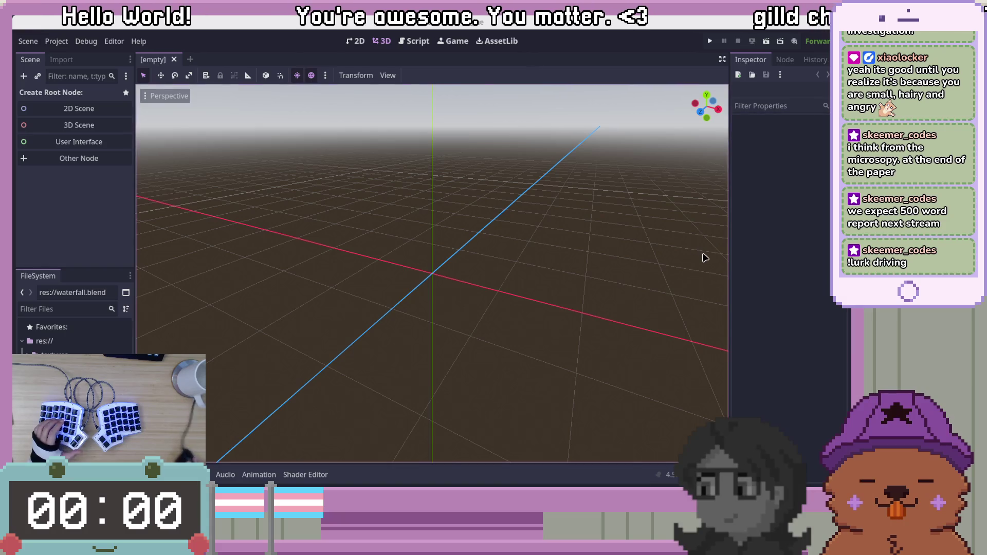
click(616, 36)
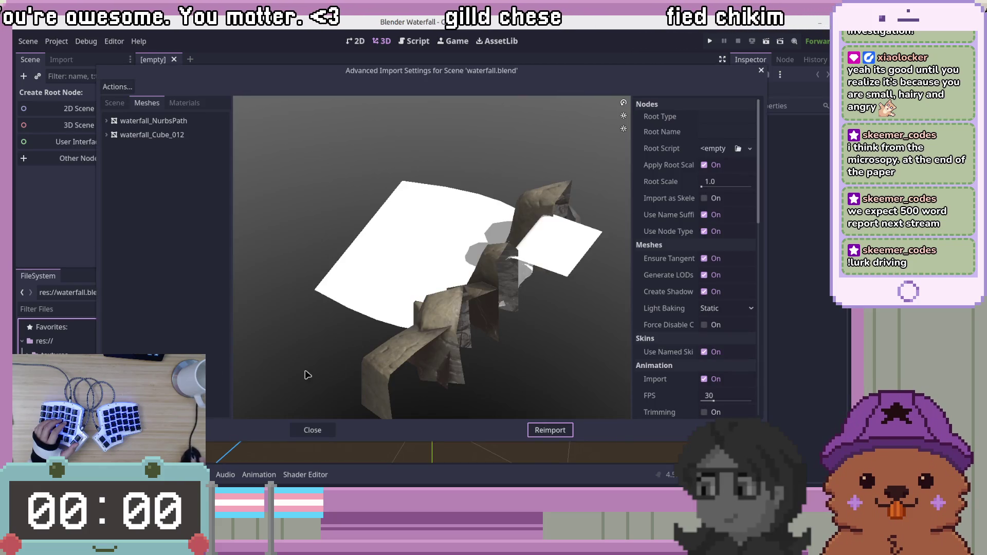
Rotate and zoom the mesh preview to compare textured rocks with the plain white water
mouse_move(282, 379)
mouse_down()
mouse_move(441, 346)
mouse_move(449, 352)
mouse_move(392, 389)
mouse_move(403, 366)
mouse_move(513, 305)
mouse_move(425, 329)
mouse_up()
scroll(403, 364, down, 4)
scroll(406, 364, up, 7)
scroll(467, 313, down, 3)
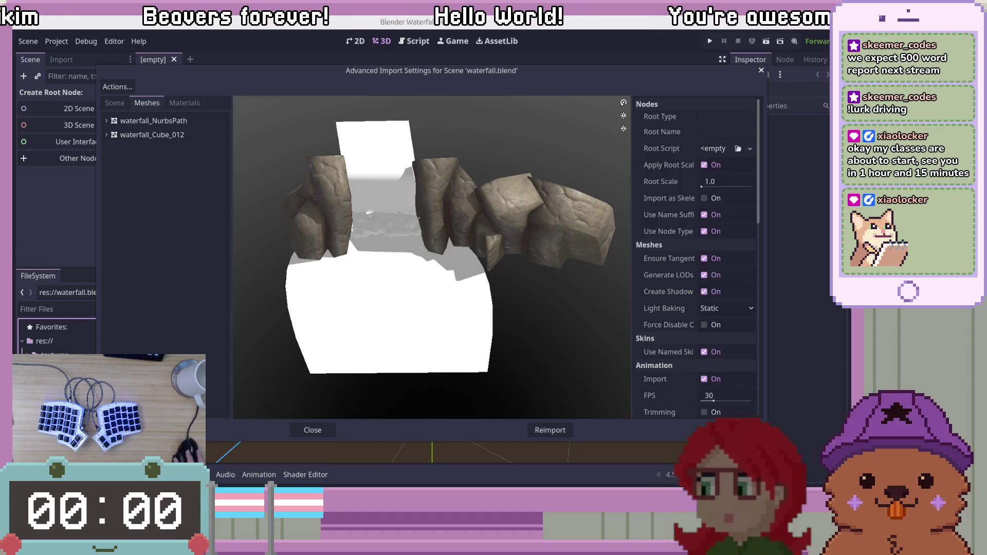
Restore and re-maximize Blender to compare its textured blue water with Godot's import
key(alt+Tab)
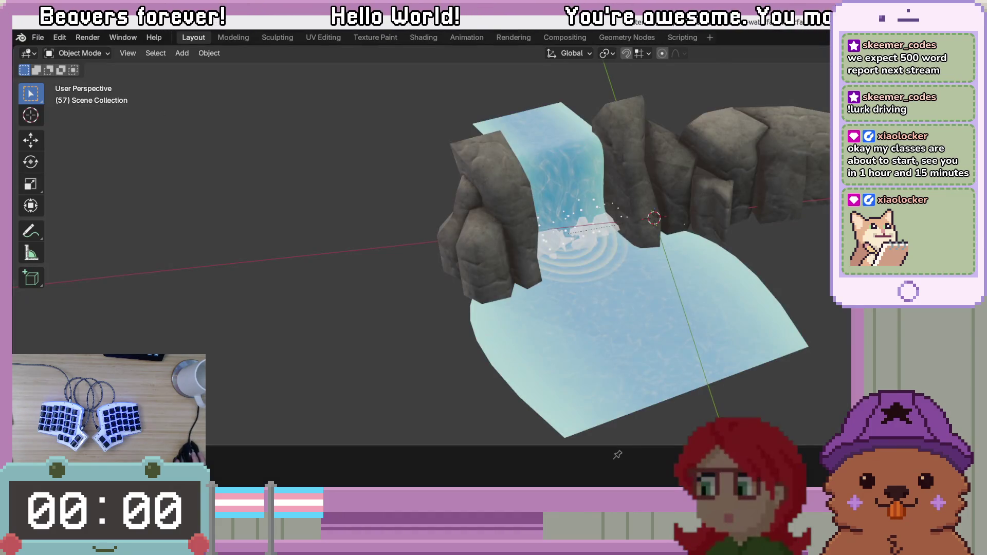
key(super+Down)
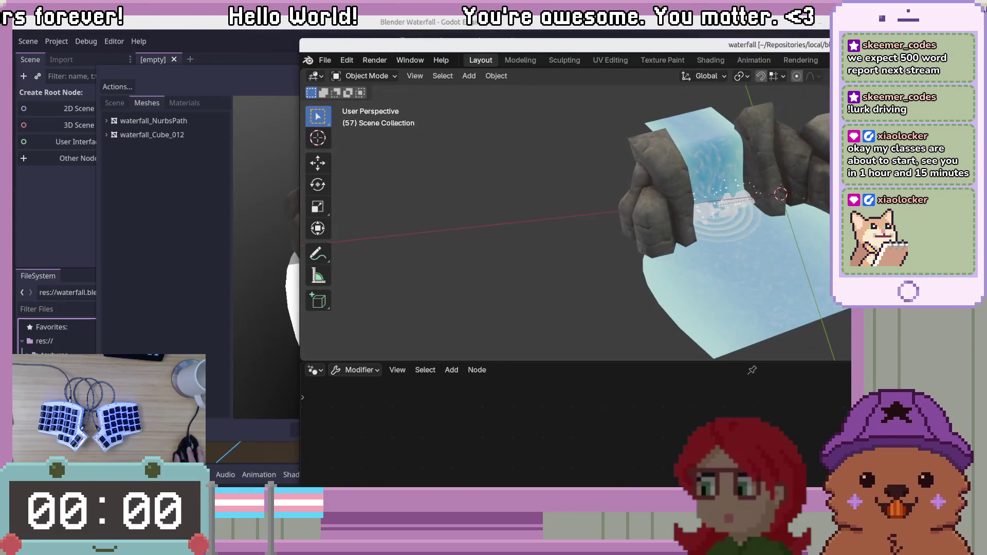
key(super+Up)
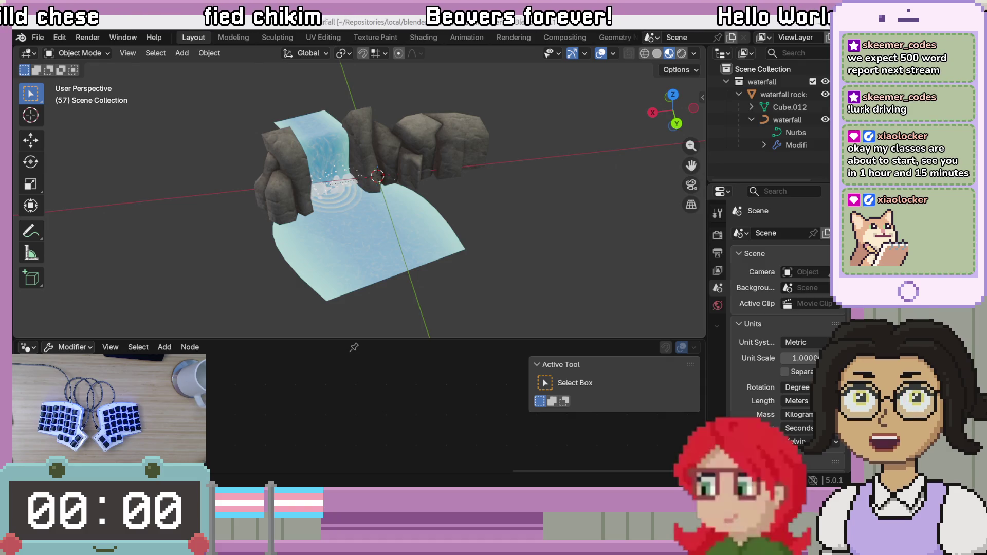
key(alt+Tab)
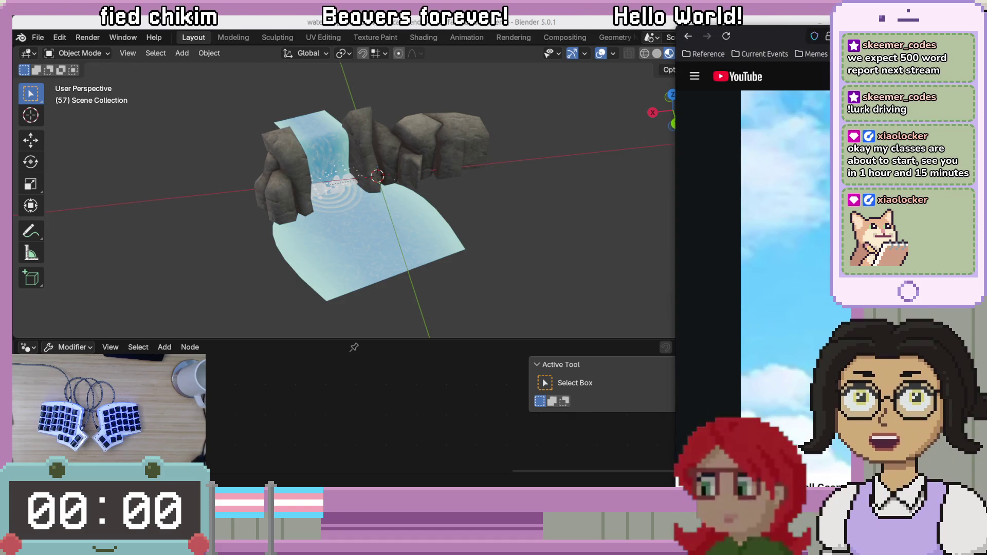
Enlarge and shift the YouTube tutorial window, watch the river-curve demo, then return to Blender
key(super+f)
drag(637, 23, 591, 21)
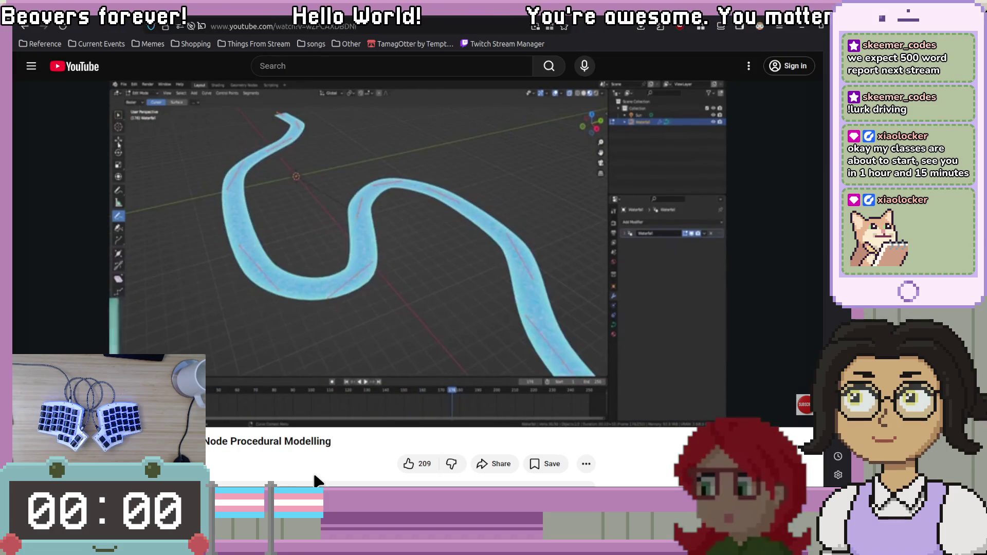
mouse_move(314, 360)
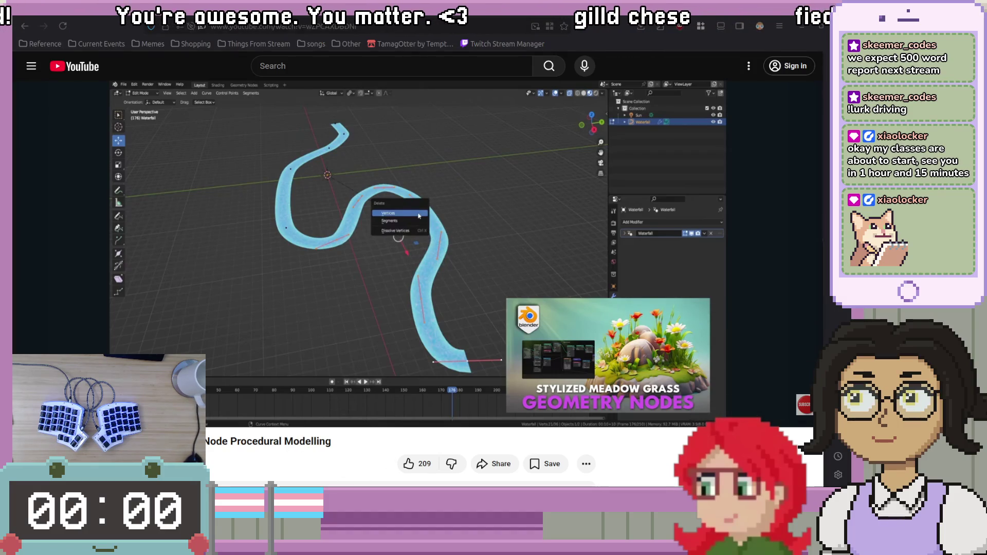
key(alt+Tab)
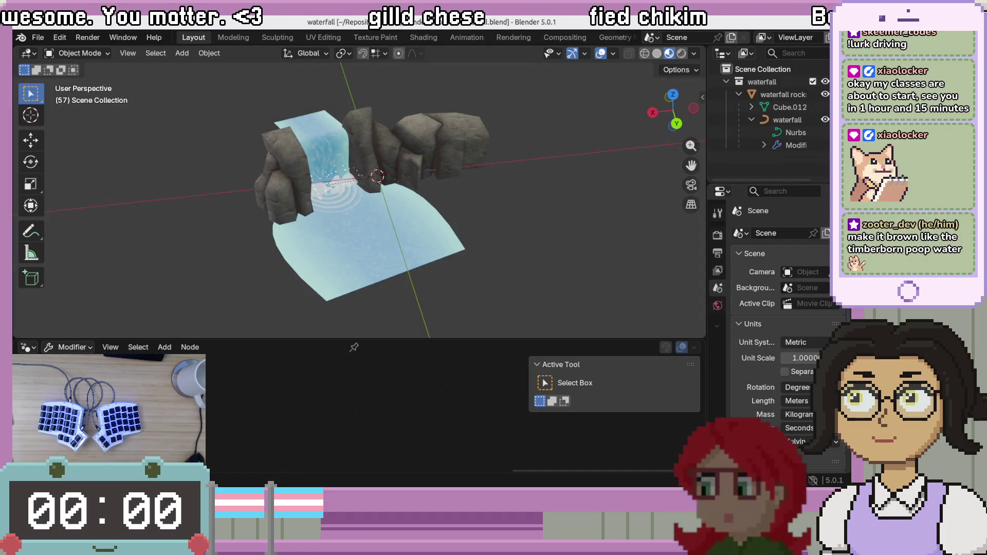
Orbit to a low side view and select the waterfall mesh to show its Splashes node group
scroll(307, 207, up, 5)
scroll(408, 198, down, 3)
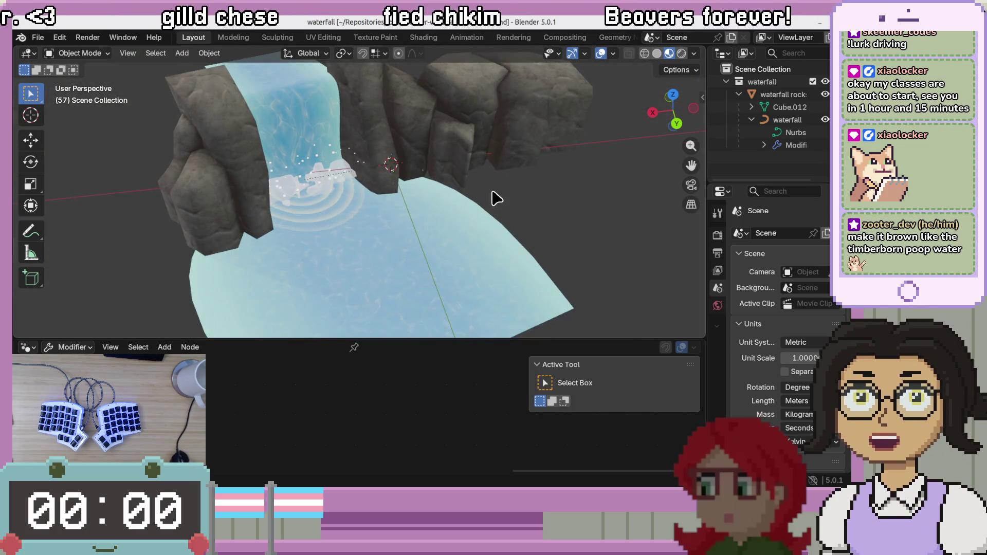
right_click(548, 165)
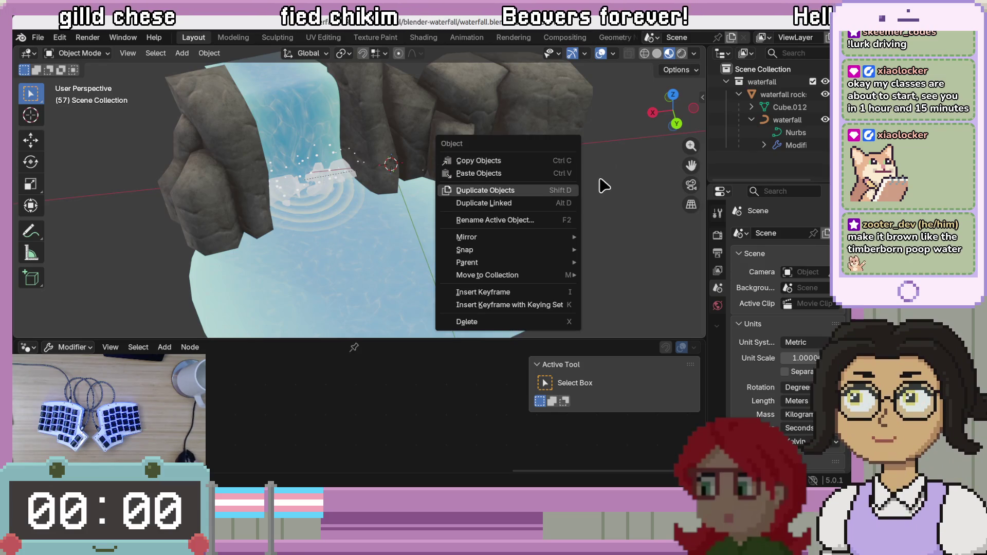
scroll(535, 192, up, 2)
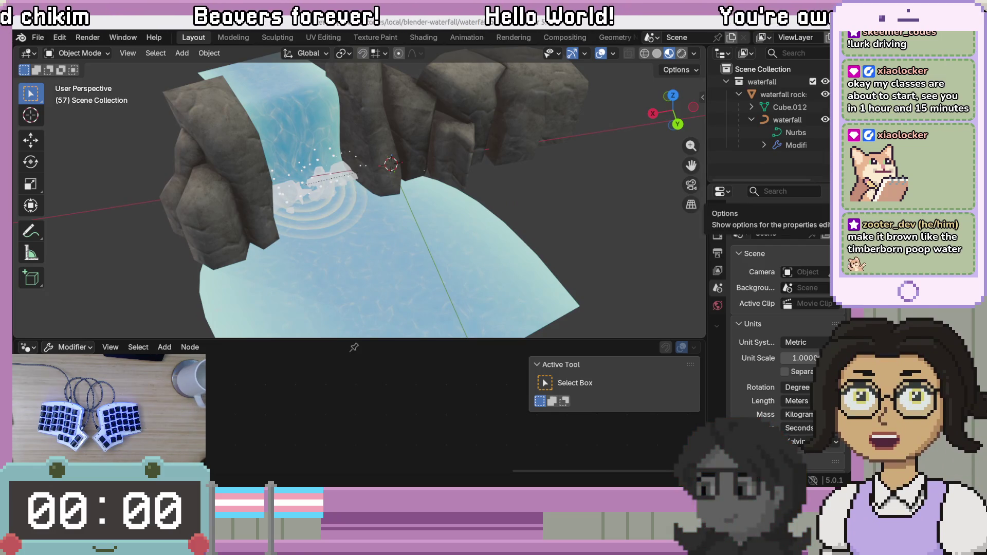
mouse_move(621, 201)
middle_down()
mouse_move(569, 232)
mouse_move(503, 211)
mouse_move(495, 244)
middle_up()
mouse_move(405, 273)
middle_down()
mouse_move(633, 213)
mouse_move(591, 266)
mouse_move(560, 262)
mouse_move(535, 288)
mouse_move(540, 278)
middle_up()
scroll(540, 280, down, 1)
scroll(540, 280, up, 3)
scroll(540, 280, down, 5)
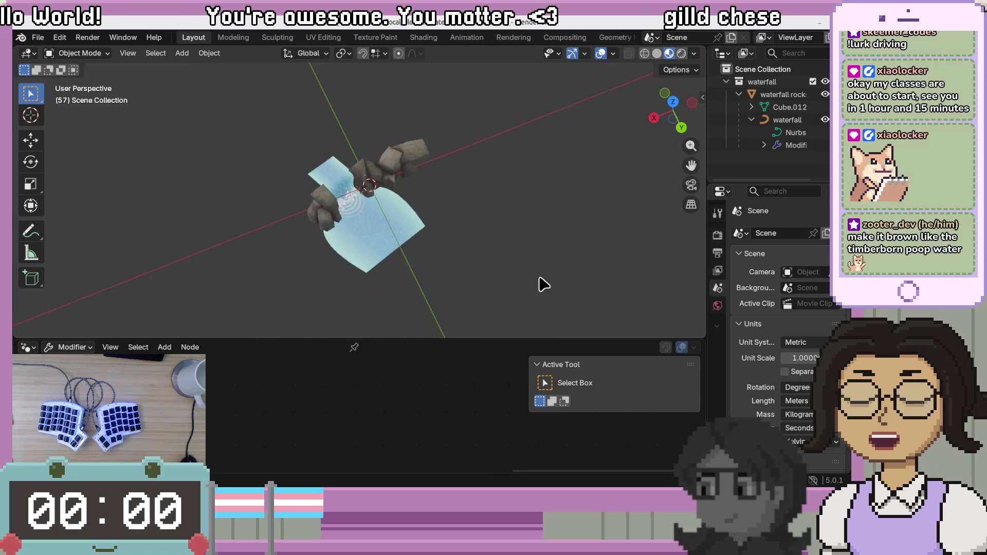
scroll(540, 280, up, 4)
middle_drag(544, 294, 532, 234)
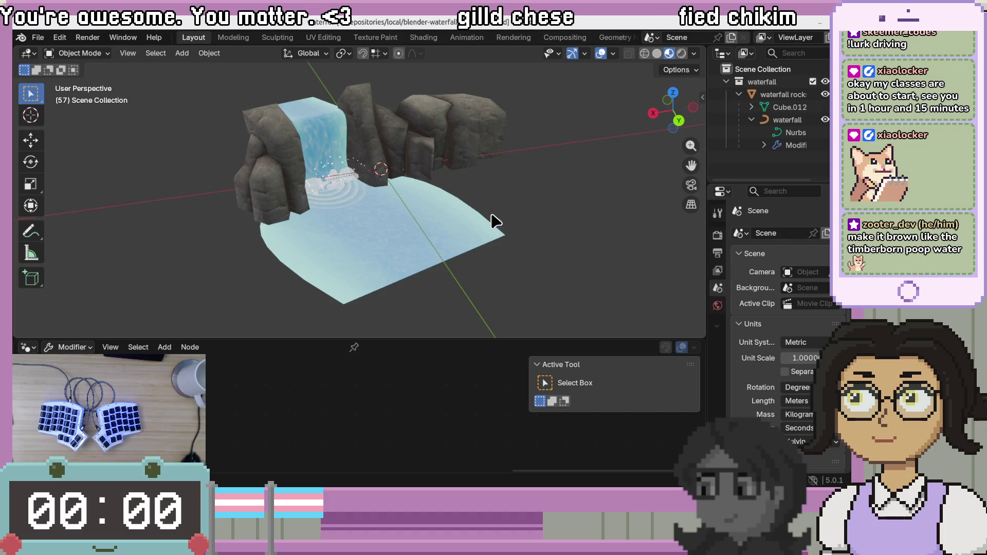
click(416, 209)
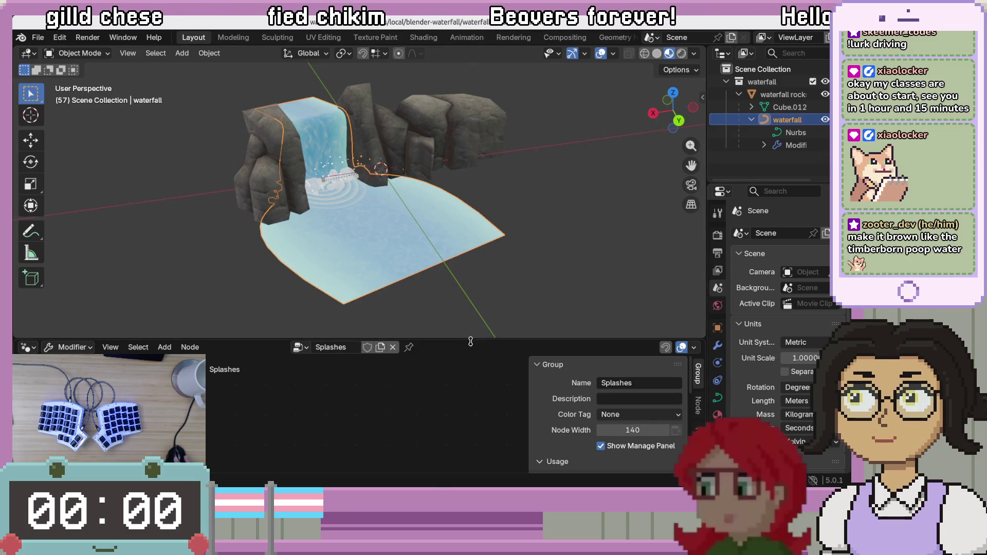
Enlarge the node editor and Outliner, then review the World and waterfall Material settings
drag(470, 339, 482, 265)
mouse_move(255, 370)
middle_down()
mouse_move(509, 357)
mouse_move(465, 371)
middle_up()
scroll(447, 363, down, 1)
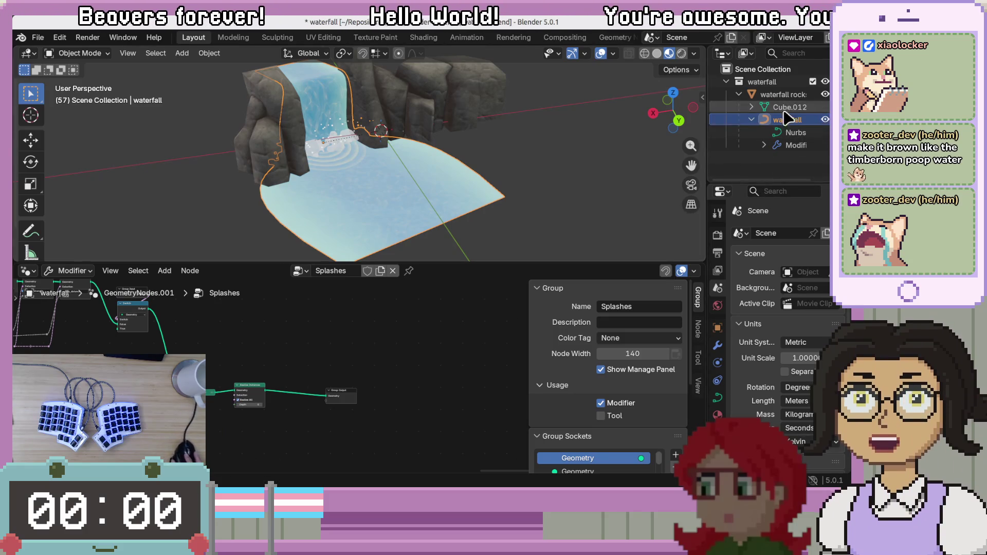
mouse_move(707, 119)
mouse_down()
mouse_move(628, 119)
mouse_move(637, 119)
mouse_up()
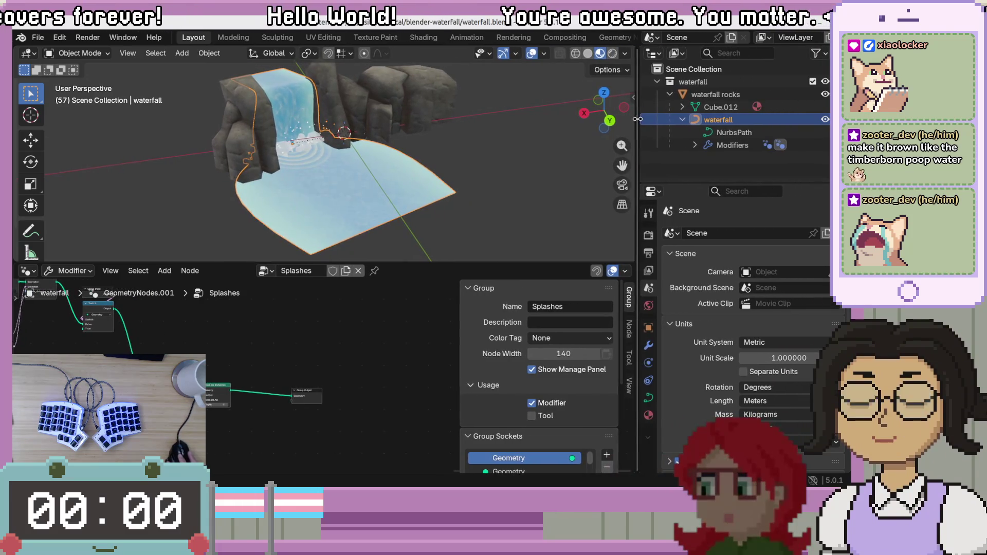
click(713, 147)
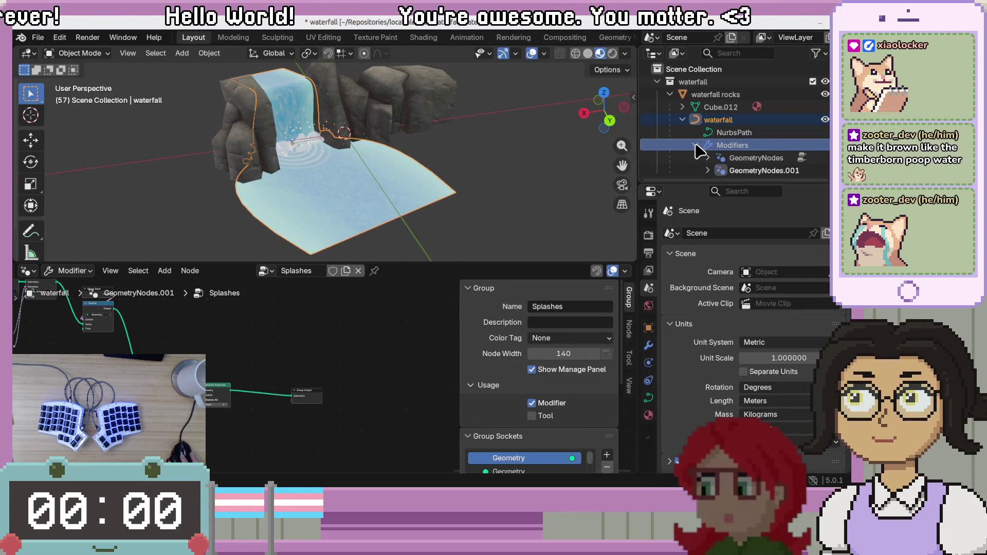
click(726, 121)
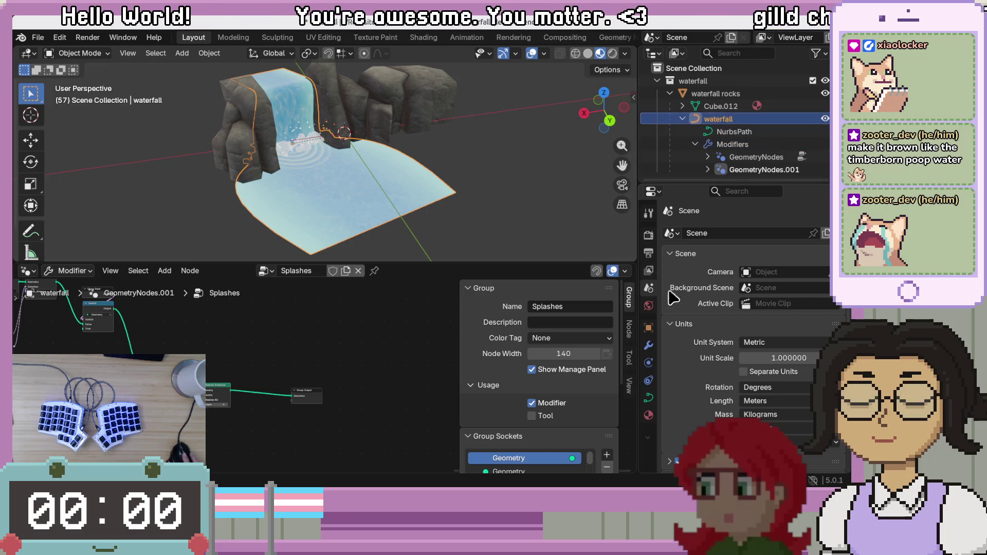
click(652, 304)
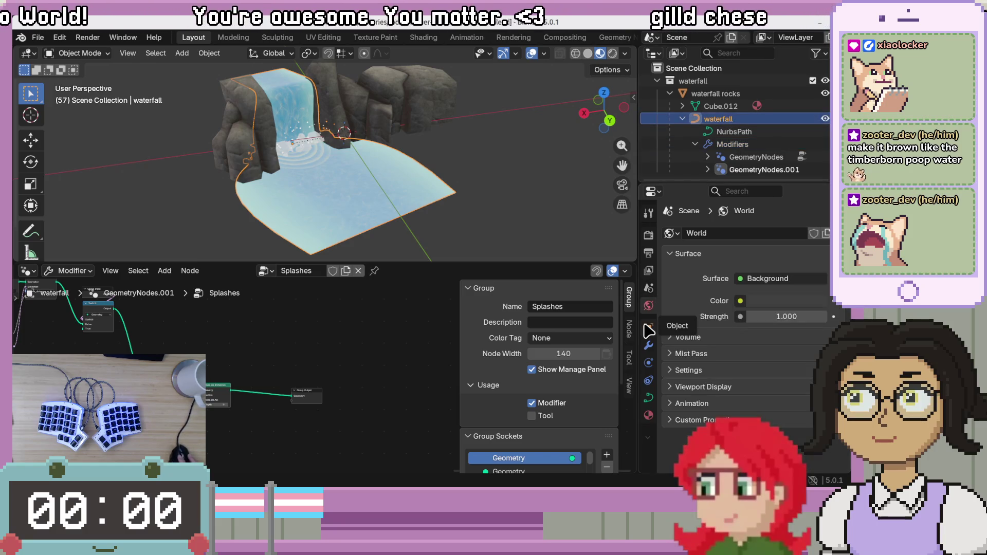
click(649, 417)
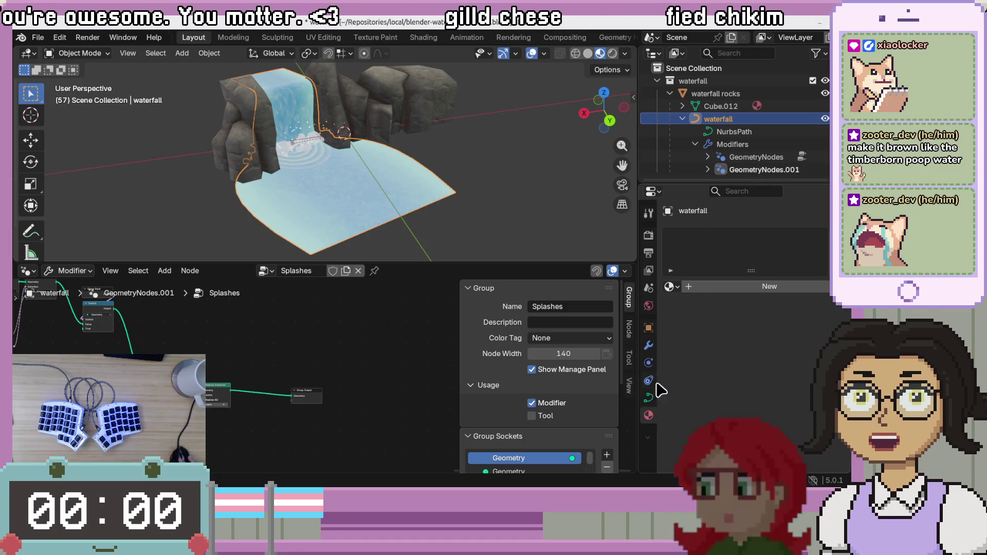
Expand the waterfall's GeometryNodes and GeometryNodes.001 modifiers to compare the Waterfall.001 and Splashes trees
click(776, 145)
click(768, 158)
click(765, 170)
click(766, 157)
click(764, 170)
click(760, 158)
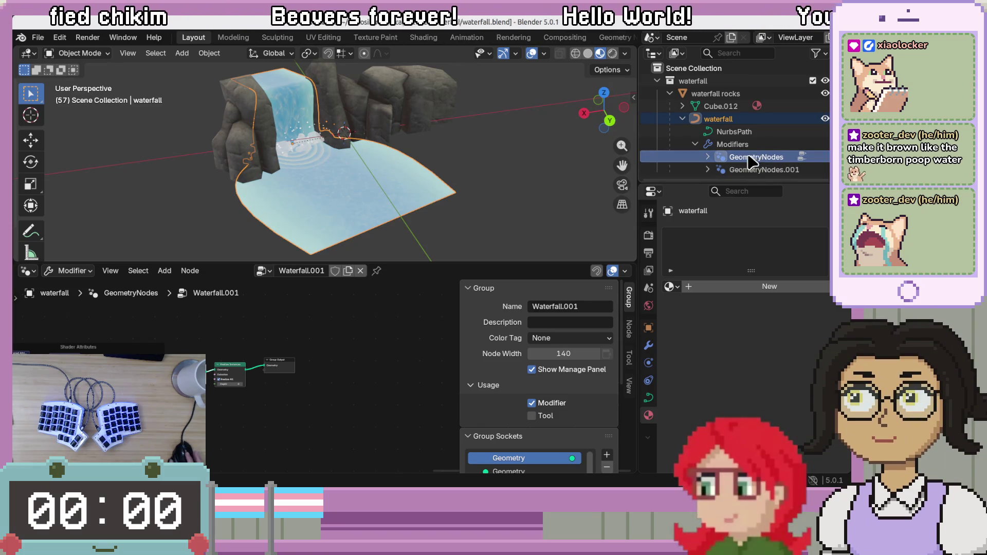
click(708, 157)
click(760, 160)
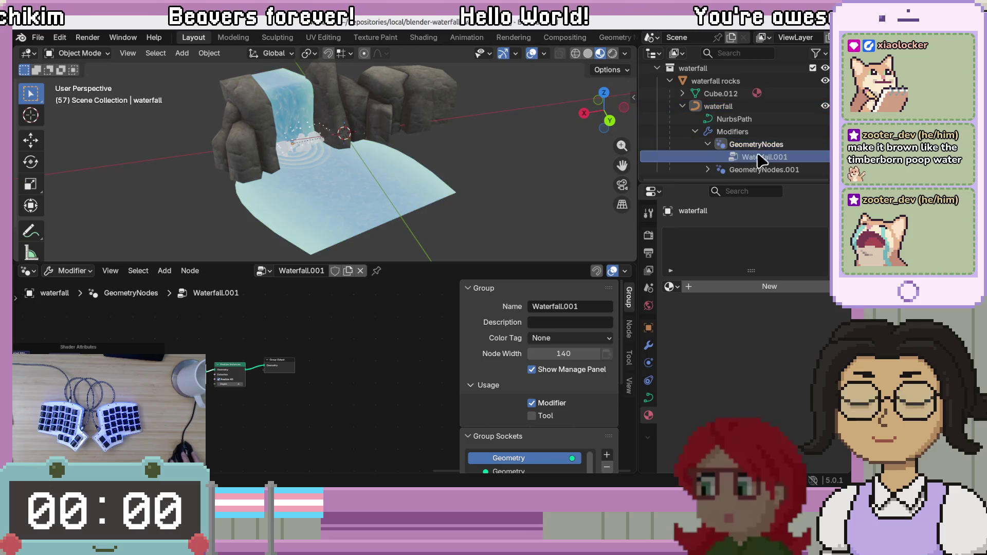
click(750, 172)
scroll(753, 175, down, 1)
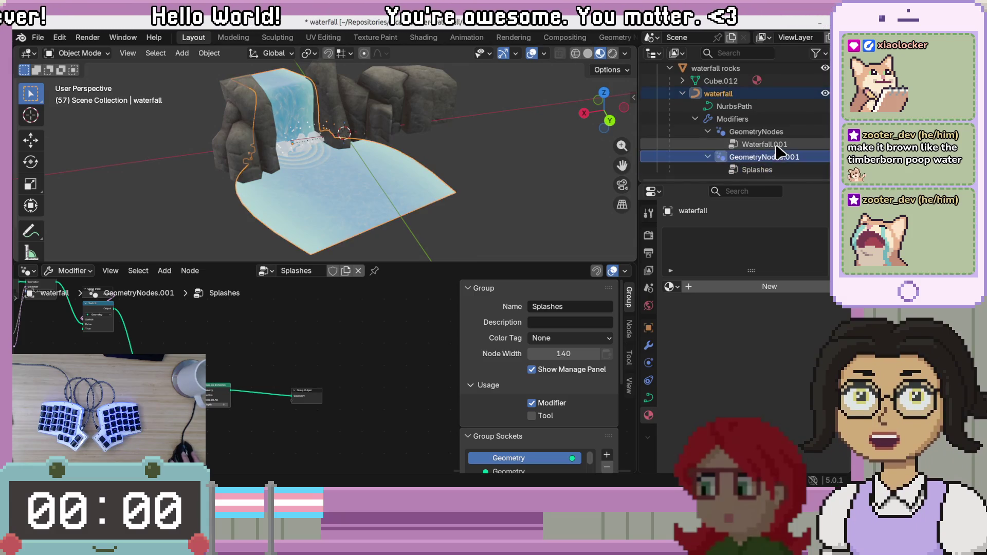
click(761, 145)
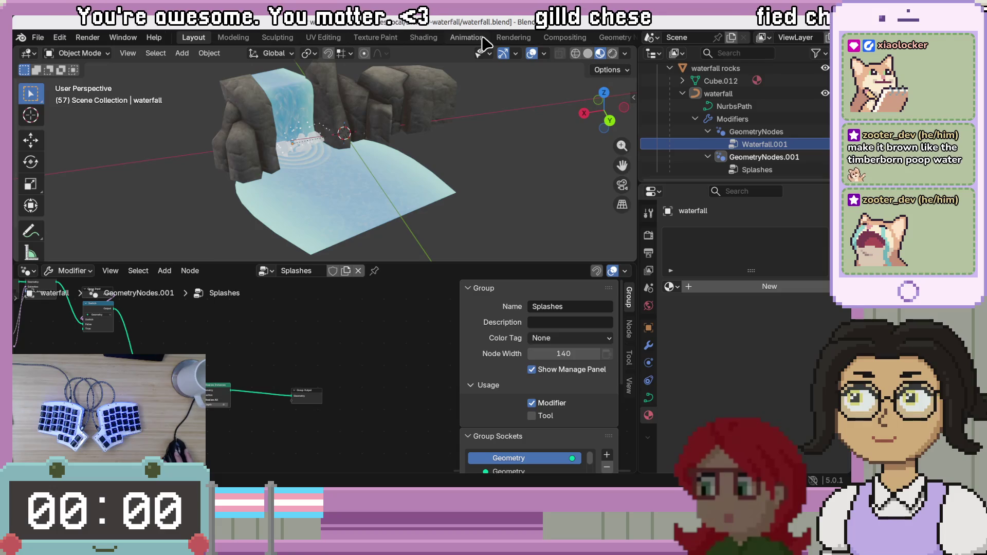
mouse_move(406, 155)
middle_down()
mouse_move(445, 209)
mouse_move(410, 238)
mouse_move(531, 190)
mouse_move(461, 208)
middle_up()
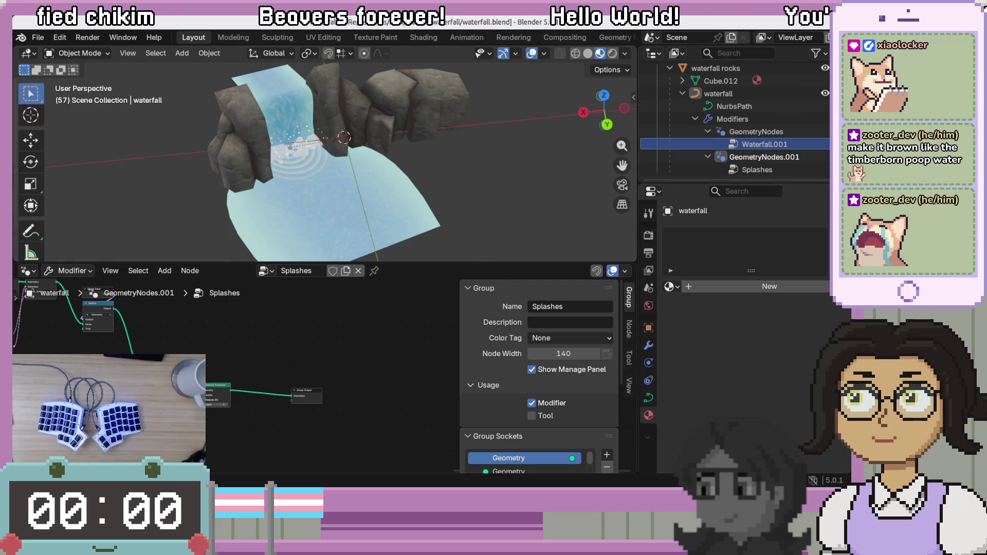
Back in Godot, orbit the waterfall.blend import preview, scroll its settings, then close the dialog
key(alt+Tab)
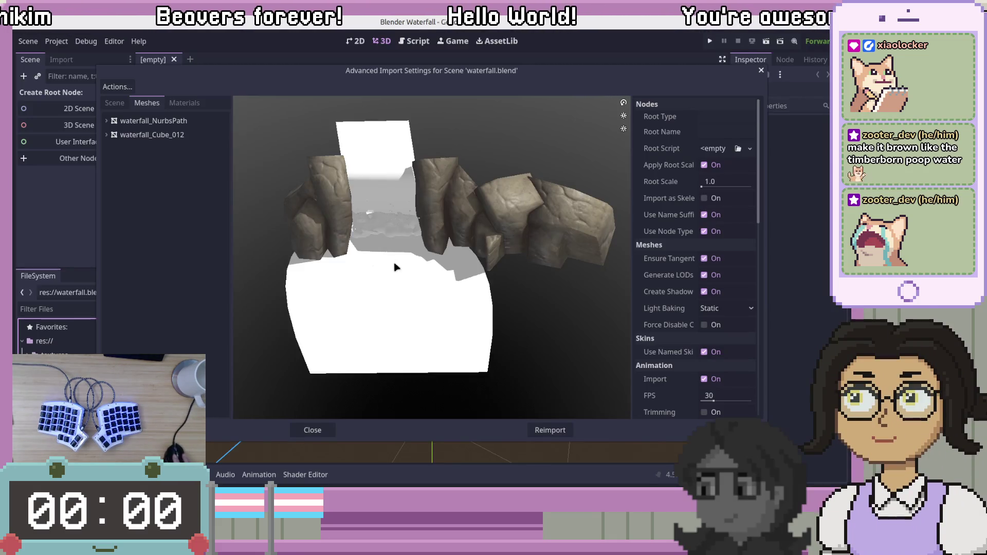
mouse_move(544, 335)
mouse_down()
mouse_move(575, 290)
mouse_move(502, 319)
mouse_up()
scroll(389, 311, up, 5)
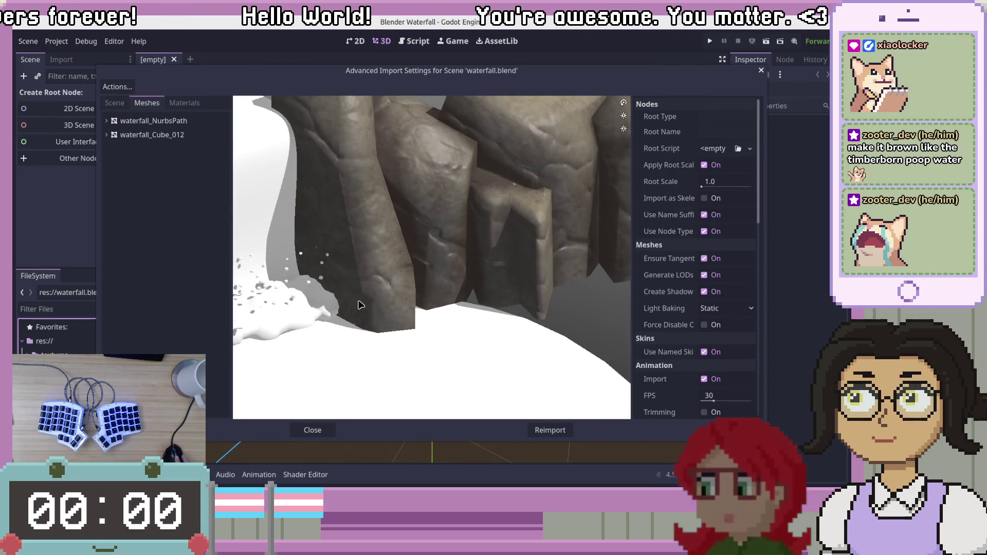
mouse_move(541, 311)
mouse_down()
mouse_move(525, 326)
mouse_move(513, 307)
mouse_move(478, 307)
mouse_move(501, 309)
mouse_up()
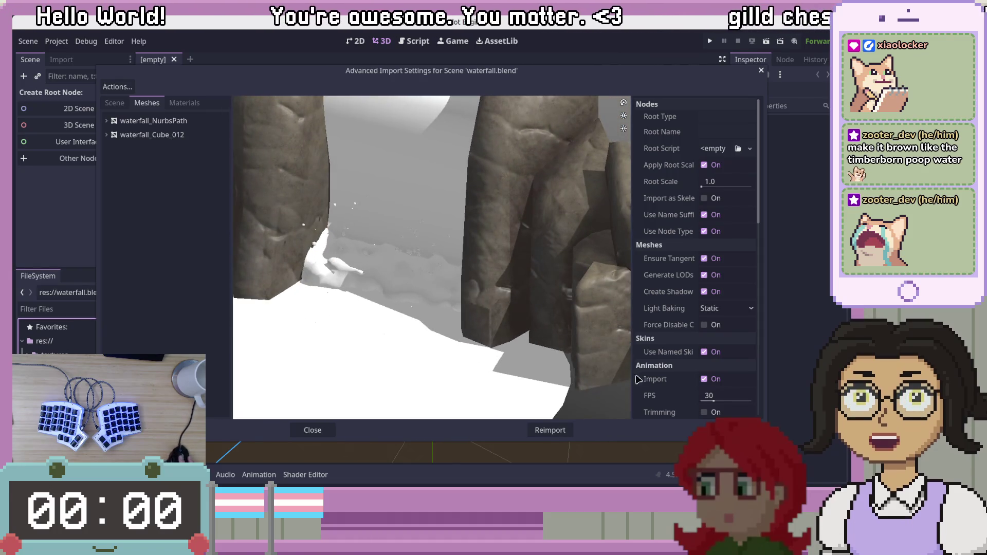
scroll(639, 383, down, 5)
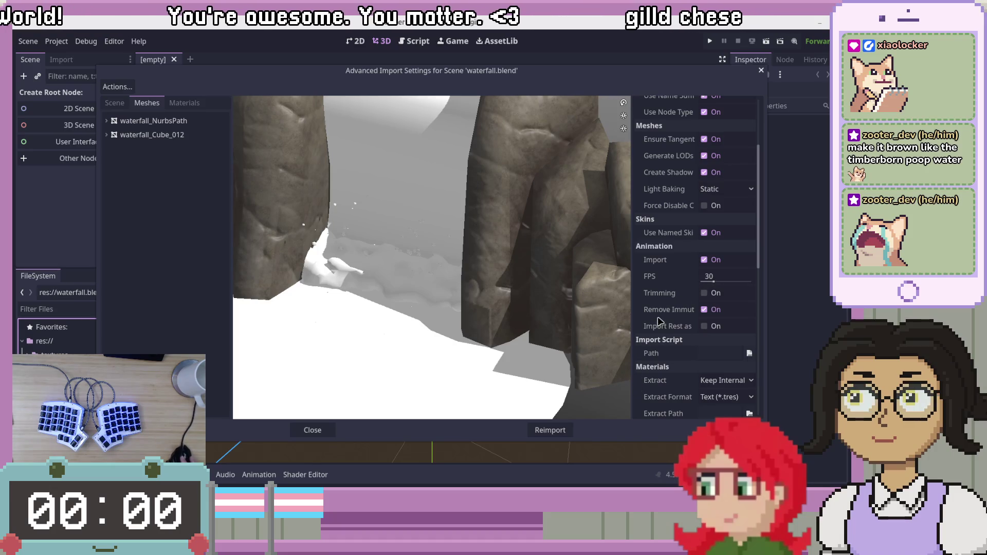
mouse_move(673, 330)
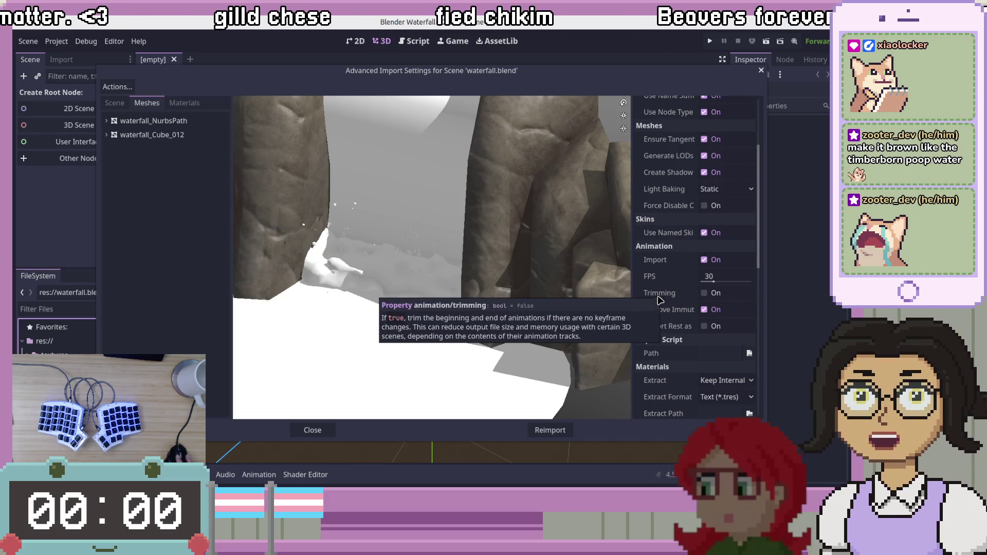
scroll(660, 300, down, 3)
click(316, 429)
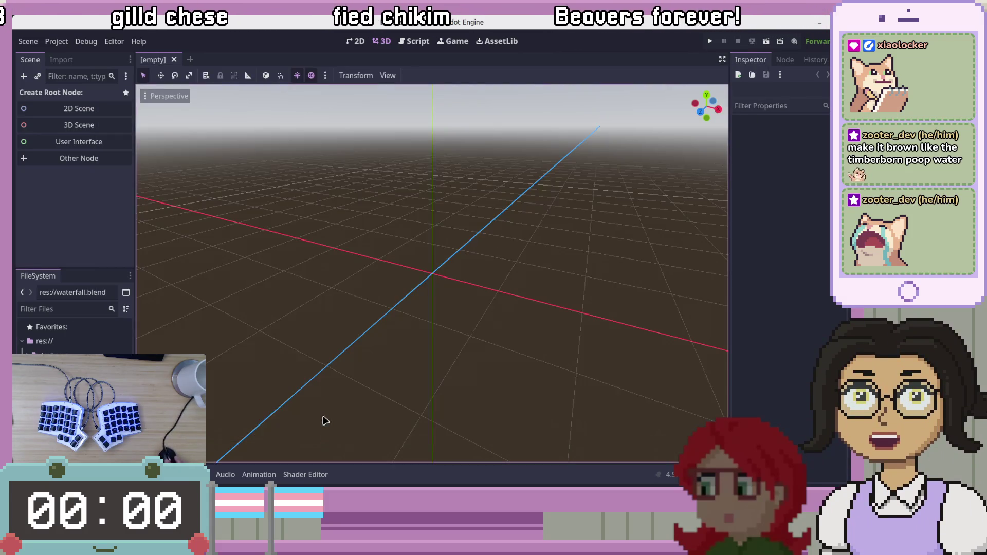
Drop waterfall.blend into the 3D viewport as waterfall2 and lock it in place
mouse_move(61, 383)
mouse_down()
mouse_move(369, 303)
mouse_move(434, 257)
mouse_up()
mouse_move(417, 321)
middle_down()
mouse_move(476, 326)
mouse_move(470, 311)
mouse_move(488, 283)
mouse_move(439, 312)
middle_up()
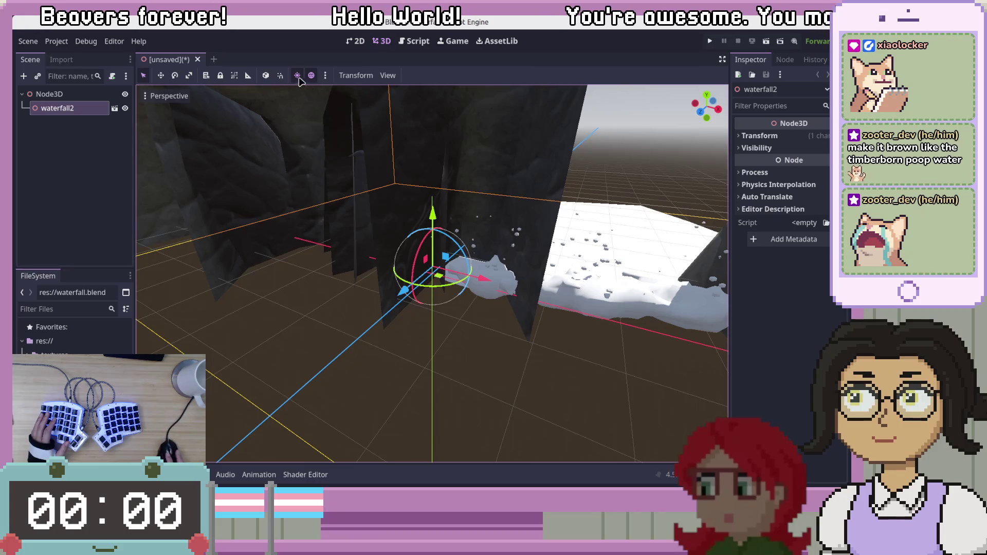
click(233, 76)
mouse_move(514, 257)
middle_down()
mouse_move(529, 227)
mouse_move(565, 231)
mouse_move(574, 277)
mouse_move(616, 275)
mouse_move(293, 316)
mouse_move(407, 353)
mouse_move(497, 363)
mouse_move(496, 310)
mouse_move(470, 338)
middle_up()
mouse_move(578, 349)
middle_down()
mouse_move(542, 326)
mouse_move(542, 379)
mouse_move(563, 367)
mouse_move(508, 378)
mouse_move(475, 247)
middle_up()
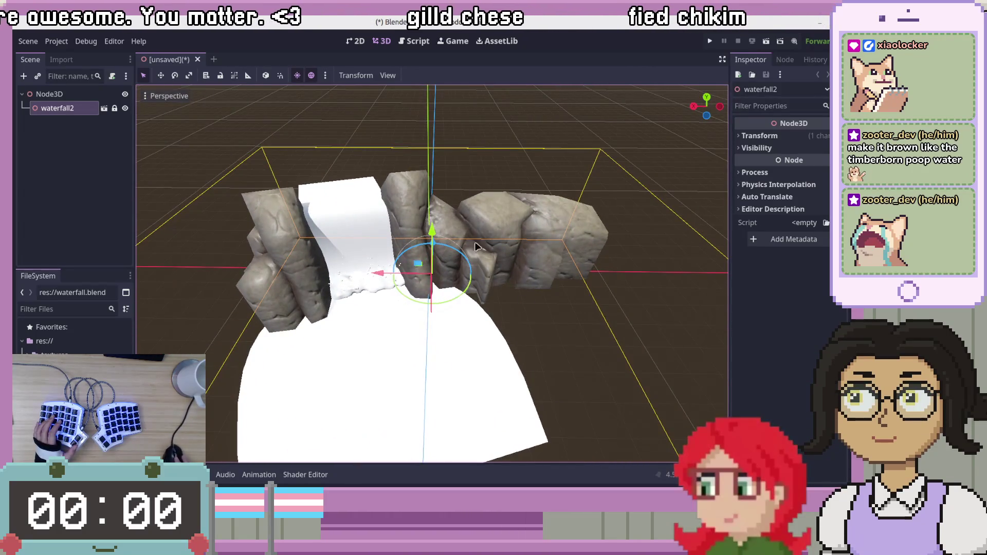
Try running the project, cancel the main-scene prompt, and bring up the Node3D root's menu
click(709, 41)
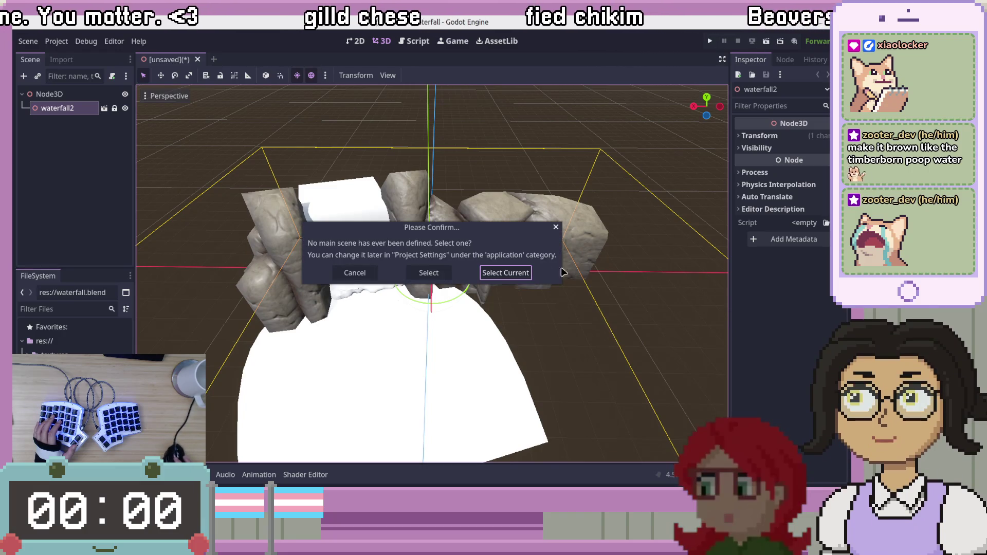
click(349, 274)
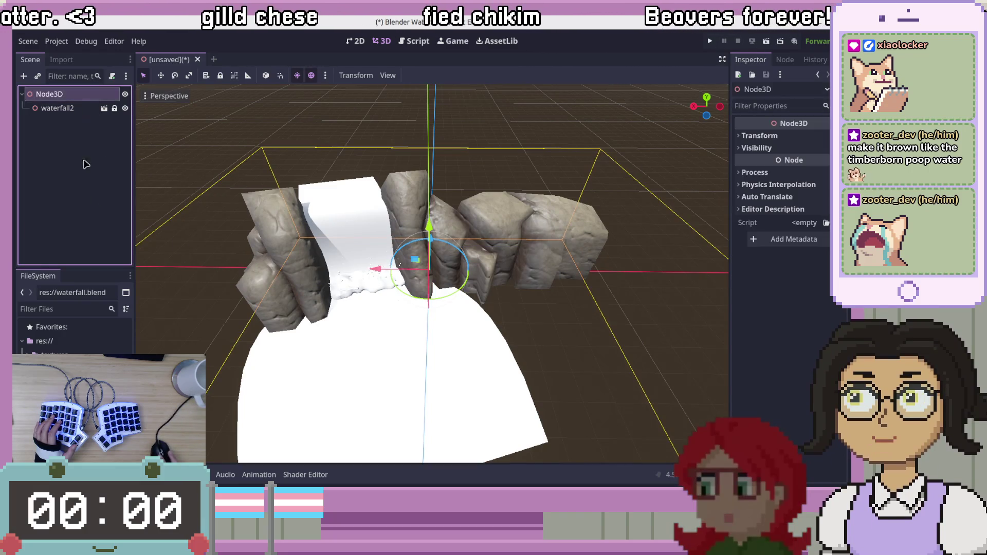
right_click(79, 95)
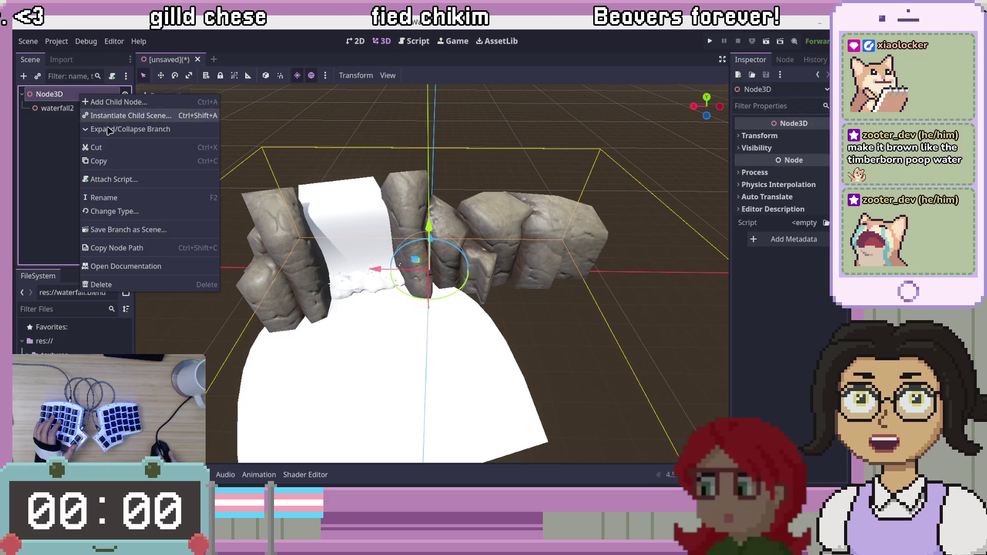
Add a Camera3D child node under Node3D
click(123, 102)
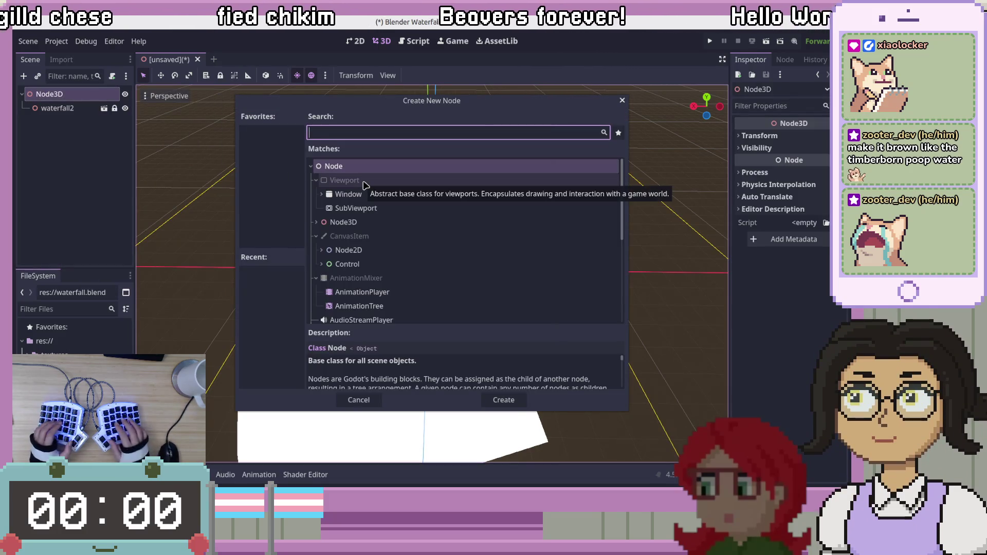
text(Camera)
double_click(378, 238)
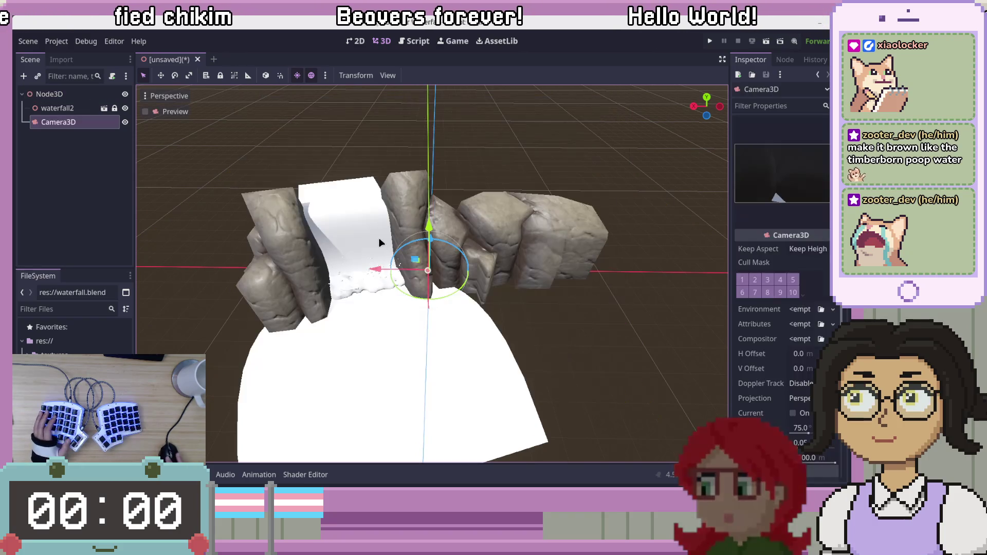
Move, raise and rotate the camera to frame the waterfall, then run the project
mouse_move(558, 297)
middle_down()
mouse_move(565, 282)
mouse_move(401, 314)
mouse_move(468, 308)
mouse_move(416, 279)
middle_up()
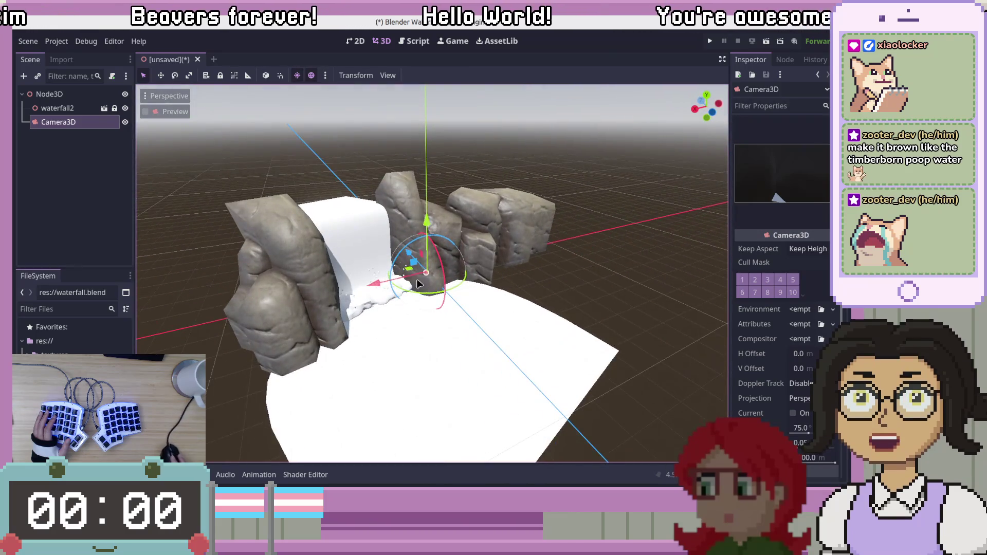
mouse_move(406, 276)
mouse_down()
mouse_move(525, 395)
mouse_move(529, 423)
mouse_move(561, 435)
mouse_move(545, 448)
mouse_move(410, 265)
mouse_move(531, 391)
mouse_up()
scroll(531, 391, down, 4)
drag(516, 327, 541, 221)
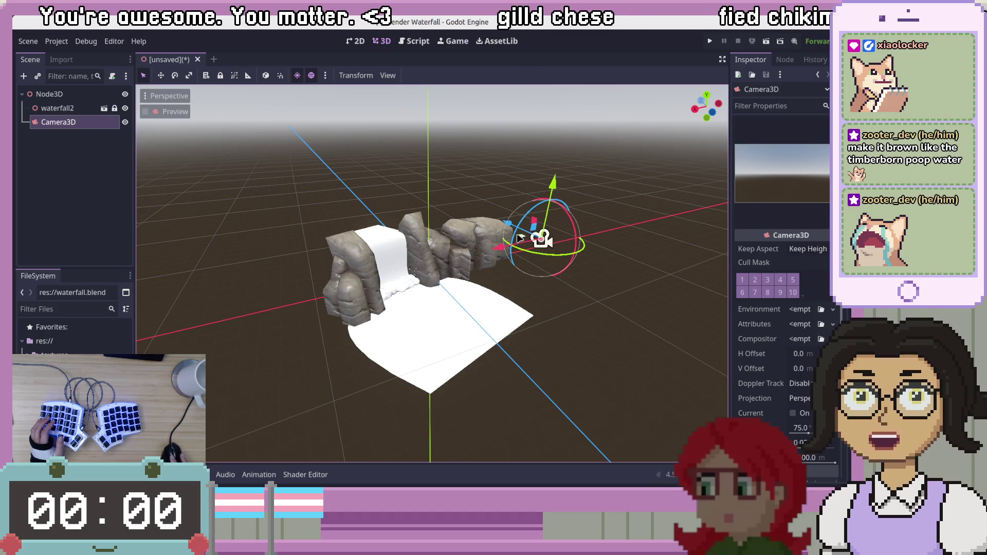
right_drag(448, 346, 445, 349)
mouse_move(446, 349)
middle_down()
mouse_move(569, 423)
mouse_move(529, 386)
mouse_move(440, 335)
mouse_move(415, 337)
mouse_move(416, 356)
middle_up()
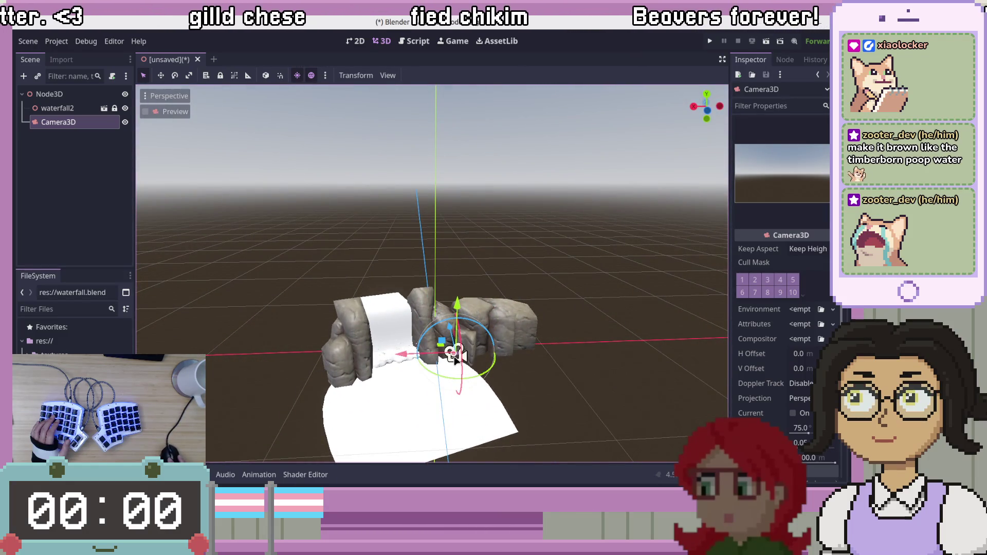
mouse_move(452, 378)
mouse_down()
mouse_move(505, 379)
mouse_move(523, 361)
mouse_move(536, 295)
mouse_move(537, 313)
mouse_up()
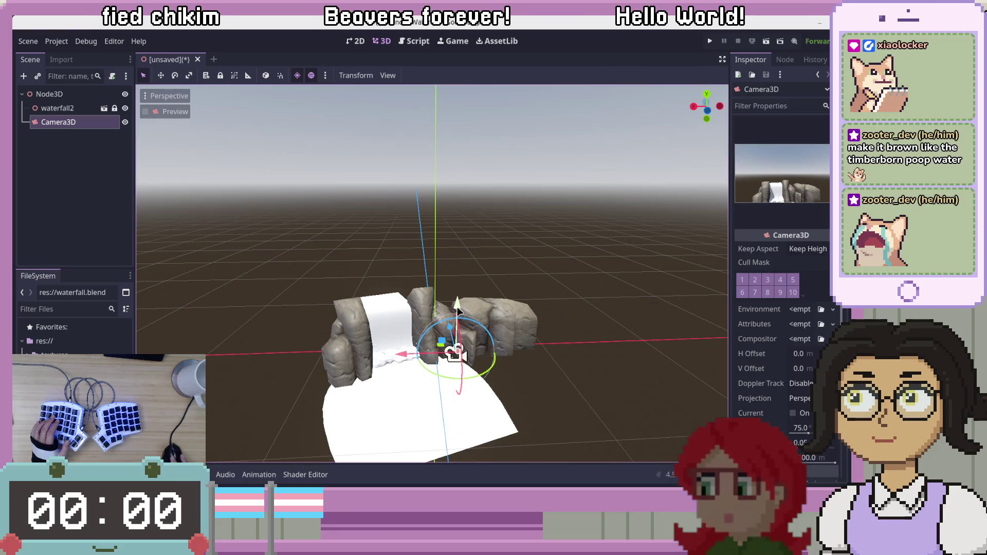
mouse_move(464, 339)
mouse_down()
mouse_move(461, 295)
mouse_move(443, 274)
mouse_move(431, 278)
mouse_up()
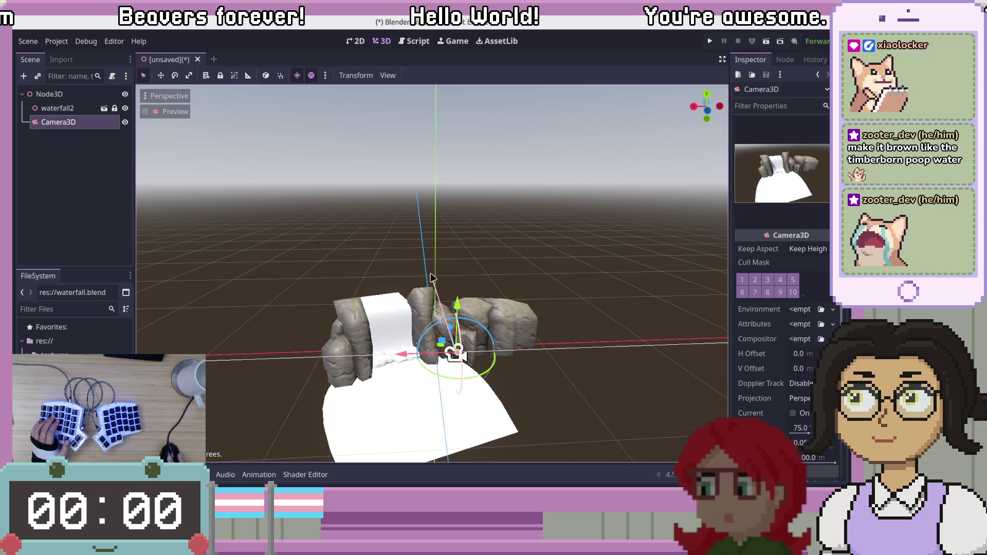
click(709, 41)
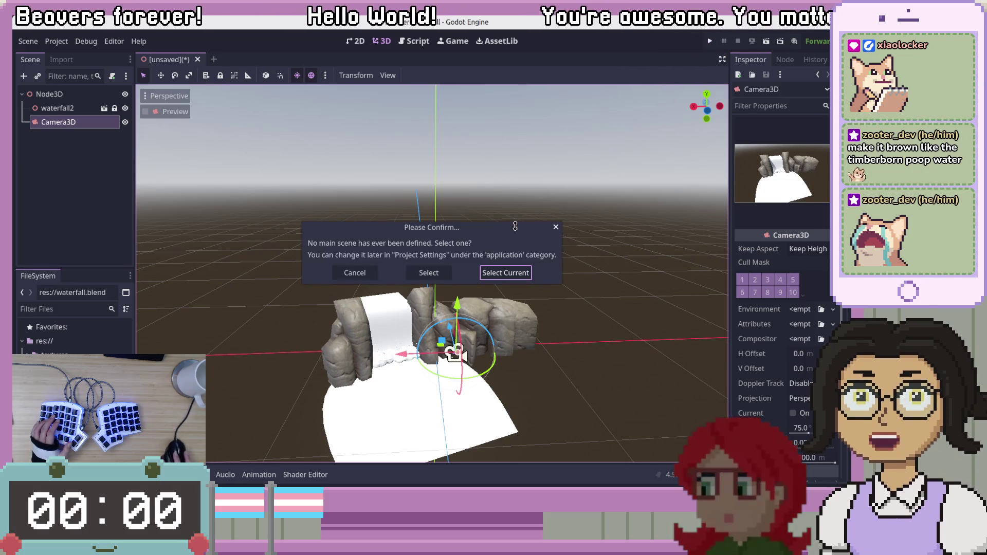
Save the current scene as main.tscn as the main scene, test-run it, and close the game
click(492, 274)
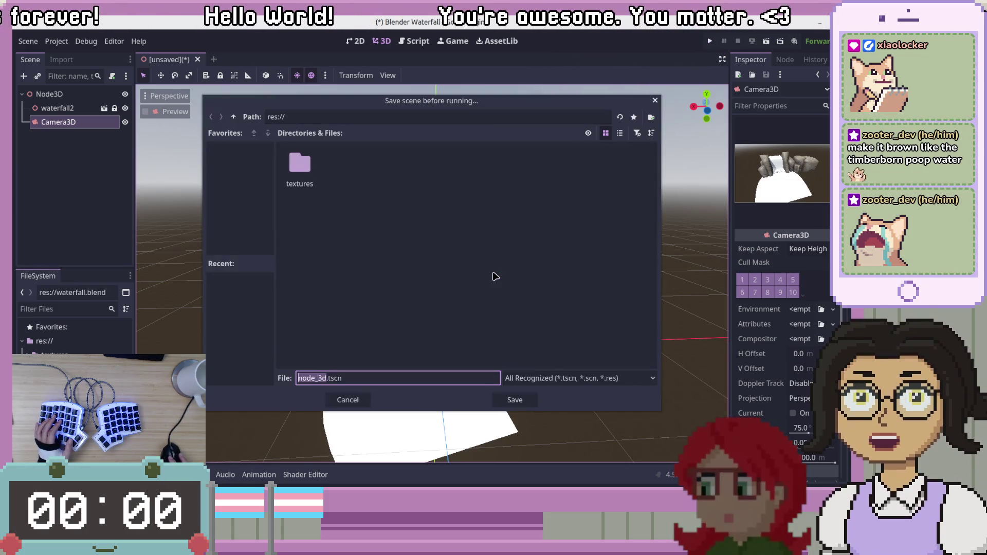
key(BackSpace)
text(main)
key(Return)
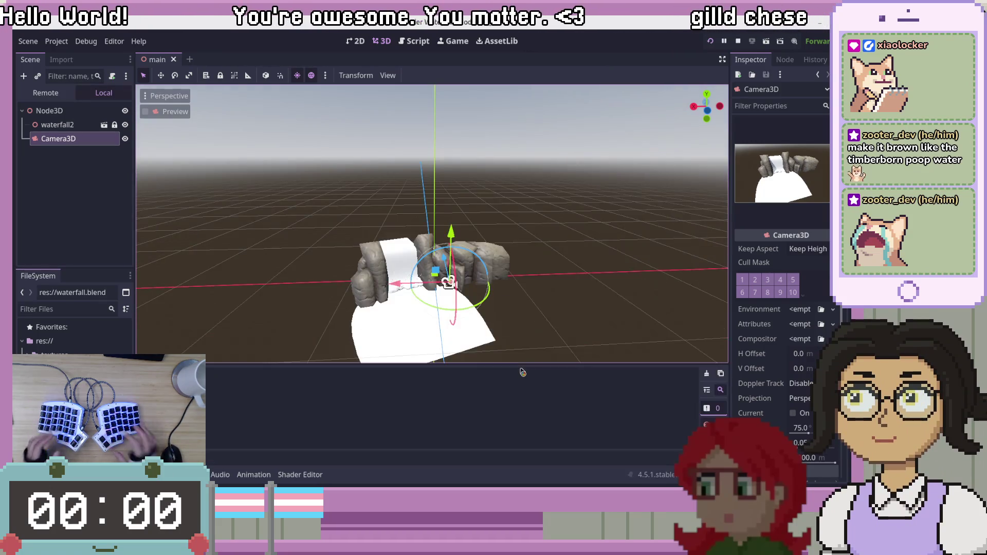
drag(604, 186, 286, 97)
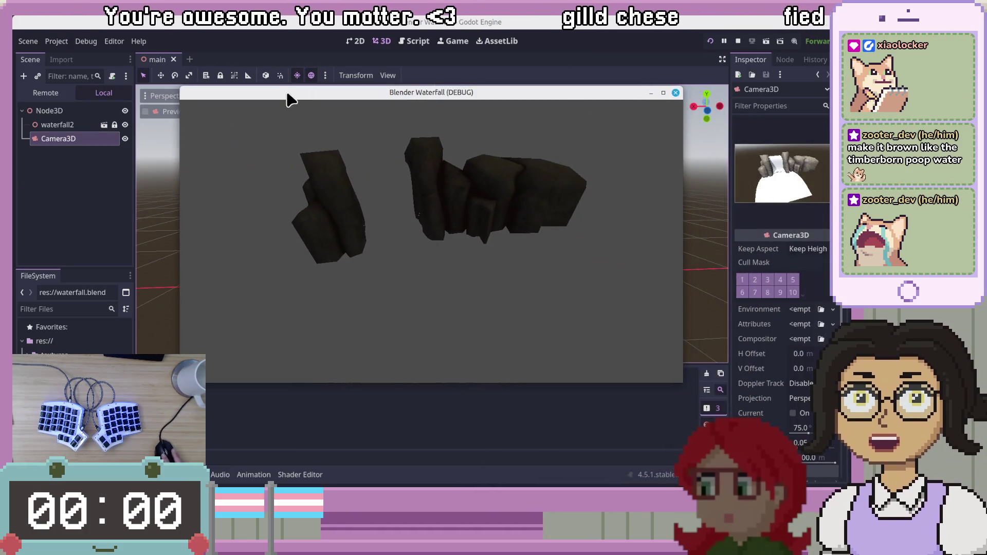
click(675, 93)
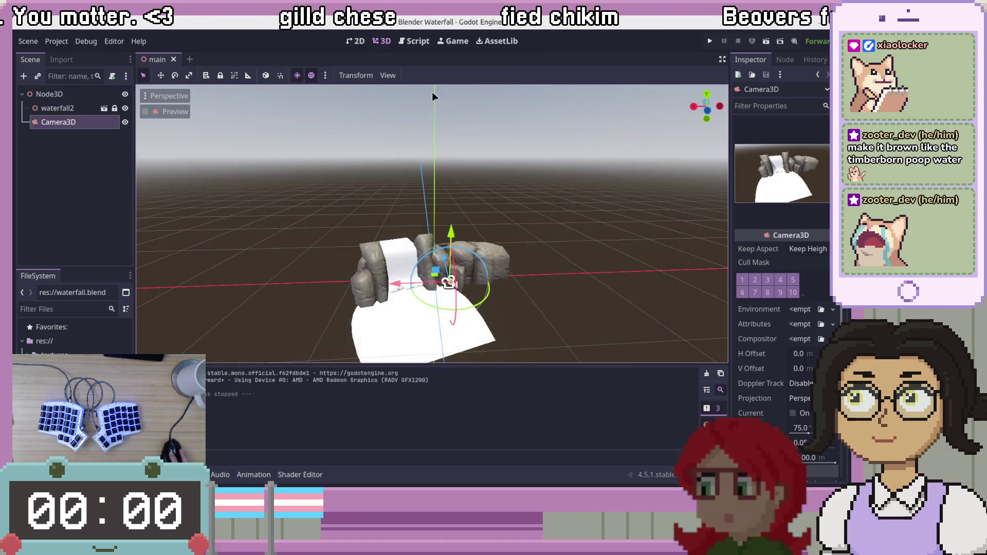
click(369, 77)
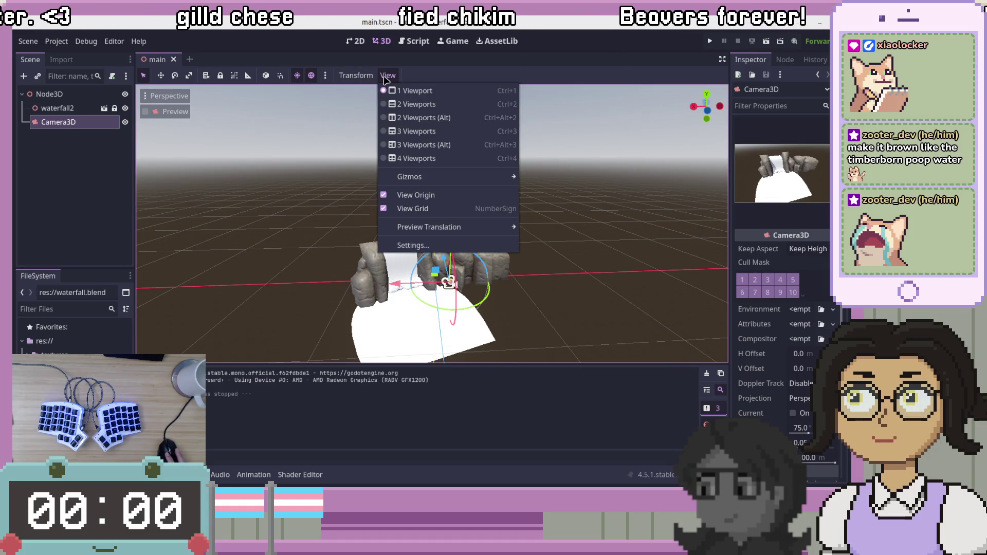
Toggle the preview lighting, raise preview sky energy to 2.75, and test-run the project
click(297, 76)
click(297, 75)
click(297, 75)
click(297, 76)
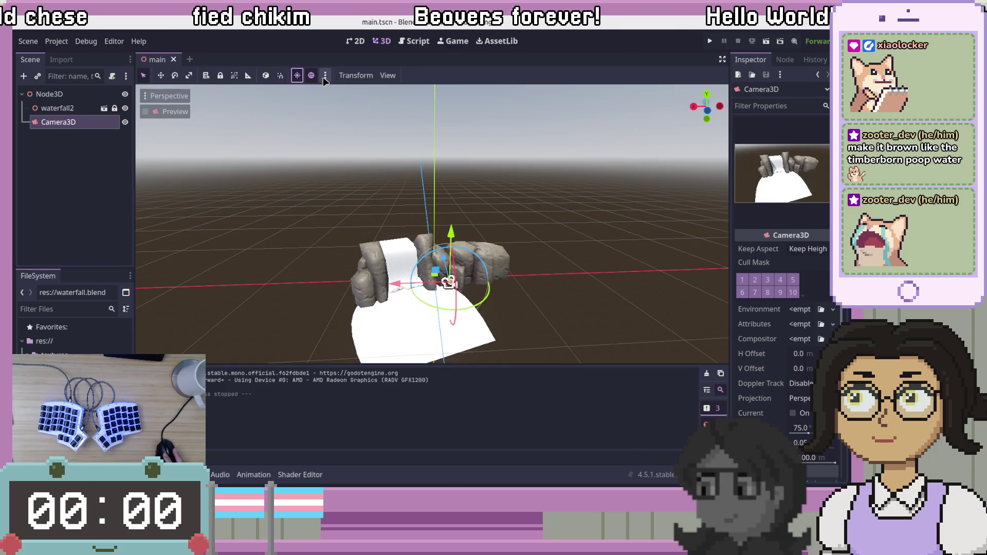
click(325, 75)
mouse_move(360, 186)
mouse_down()
mouse_move(390, 185)
mouse_move(372, 186)
mouse_up()
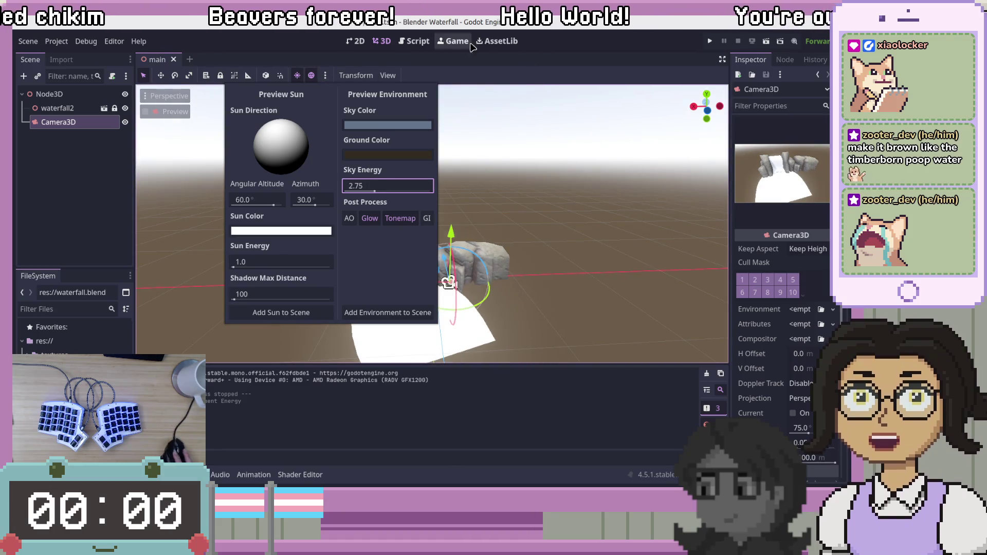
click(709, 41)
mouse_move(711, 183)
mouse_down()
mouse_move(426, 126)
mouse_move(349, 127)
mouse_up()
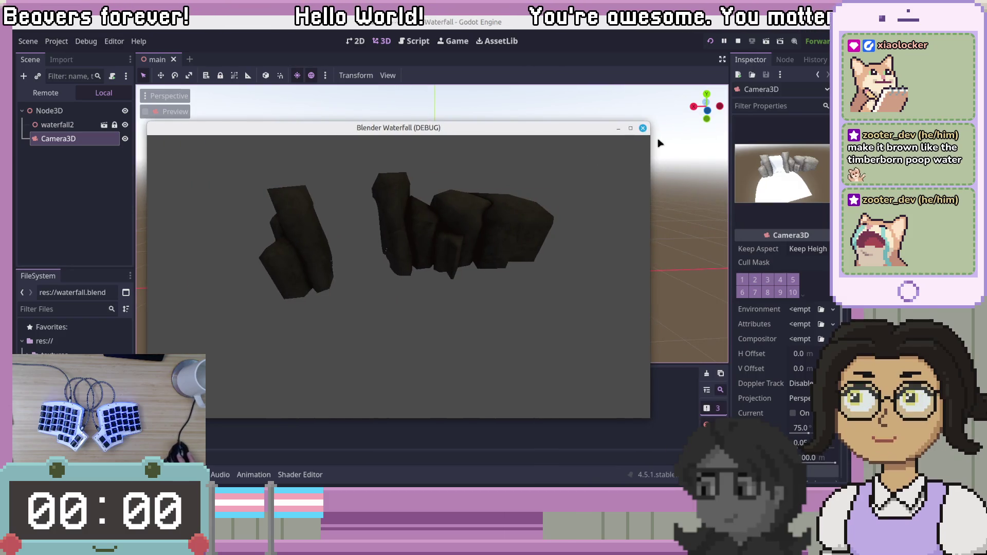
click(641, 128)
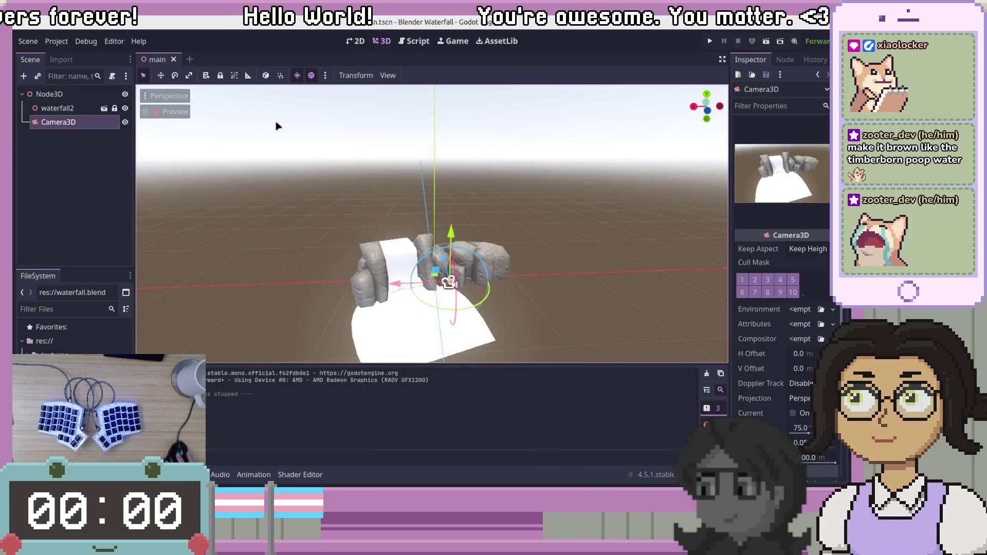
Lower the preview sky energy and add the preview environment as a WorldEnvironment node
click(311, 75)
click(311, 76)
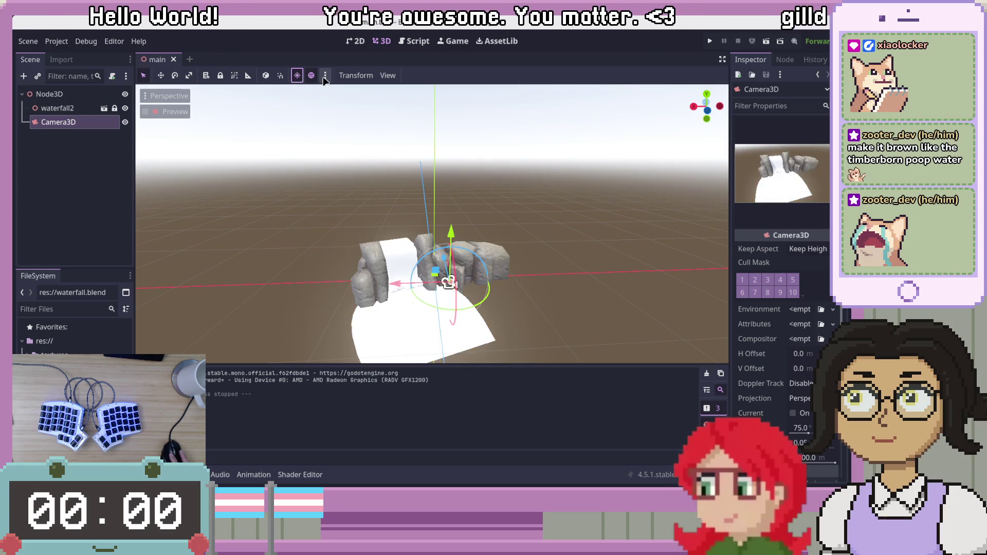
click(325, 76)
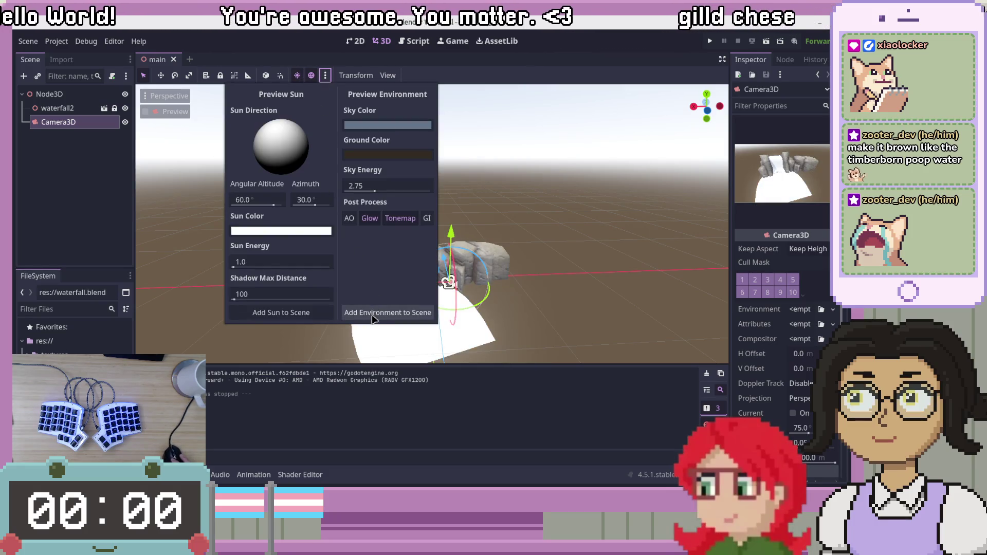
drag(374, 190, 357, 192)
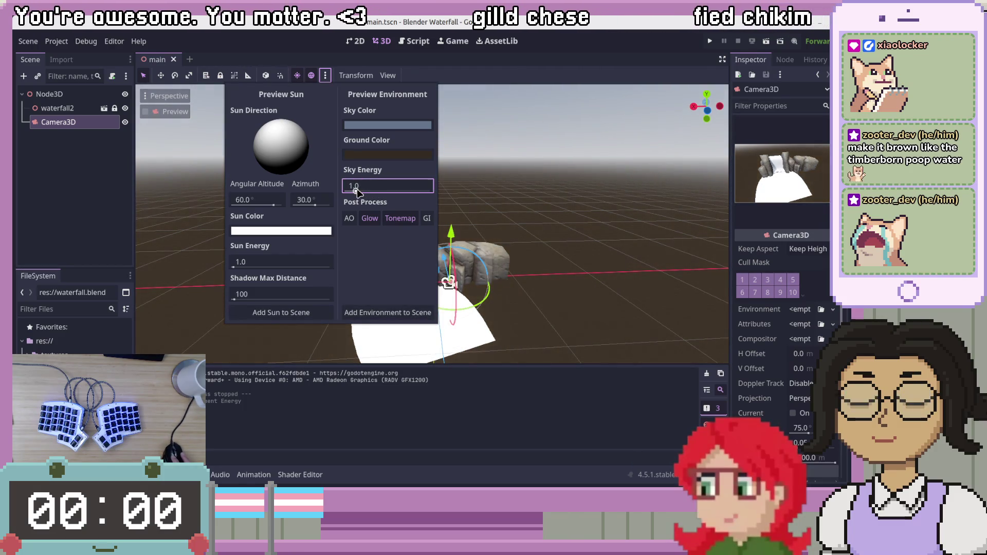
click(374, 315)
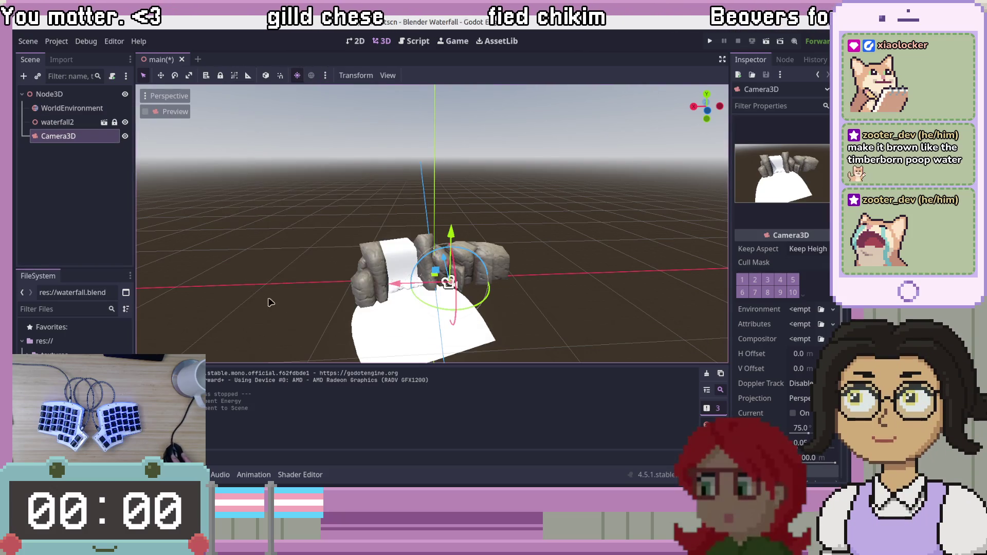
click(77, 94)
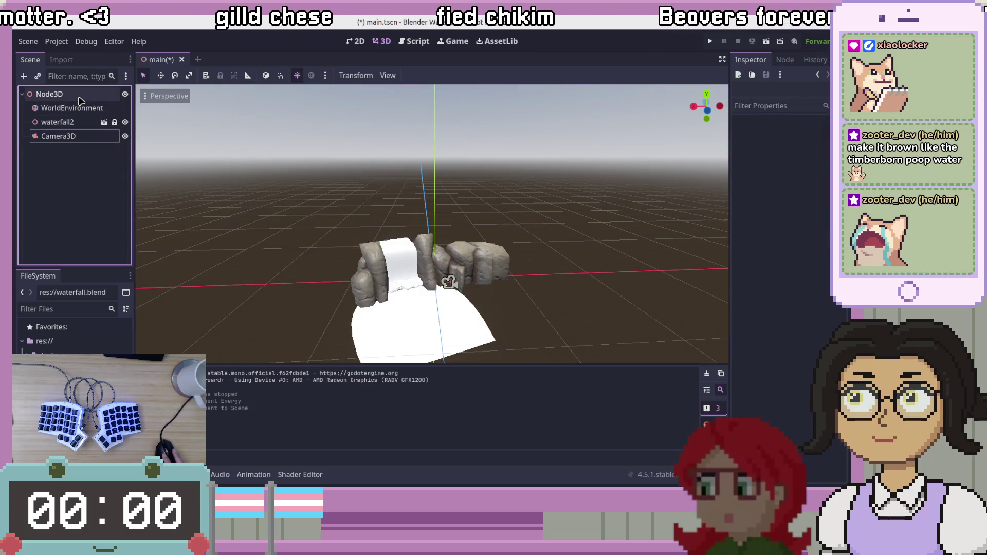
Add the preview sun to the scene as a DirectionalLight3D
click(299, 76)
click(298, 76)
click(325, 76)
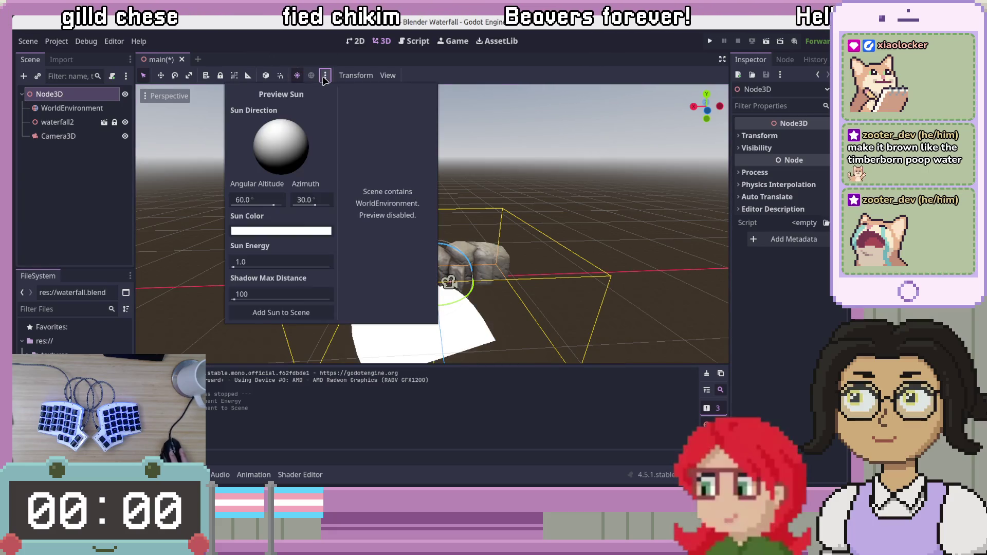
click(281, 312)
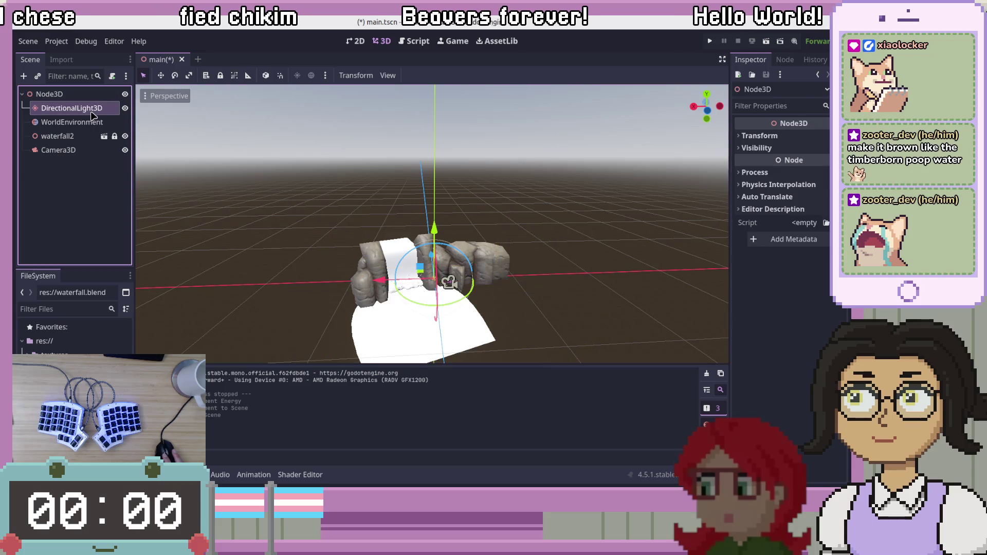
Set the DirectionalLight3D's Light energy to 1.825 and test-run the lit waterfall scene
click(92, 111)
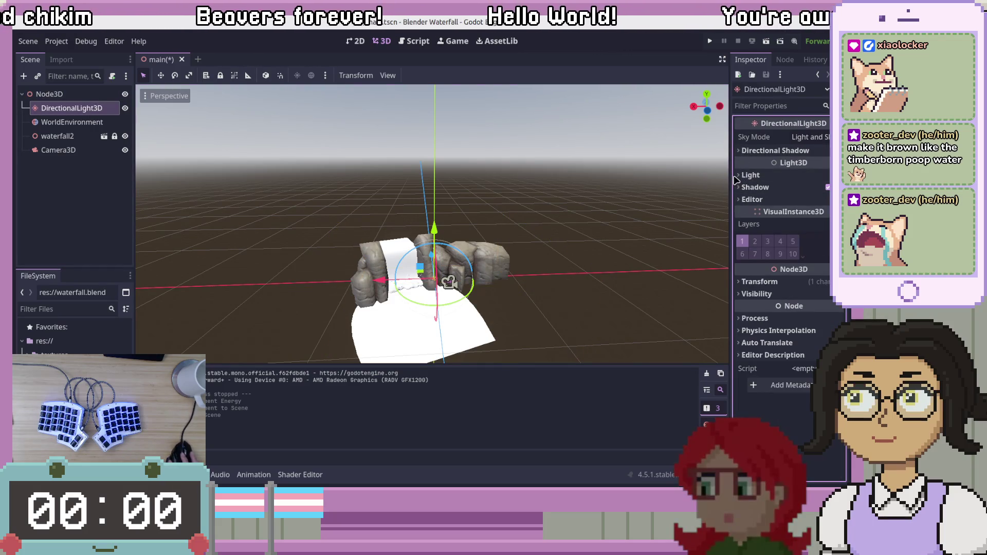
click(740, 175)
drag(800, 203, 815, 203)
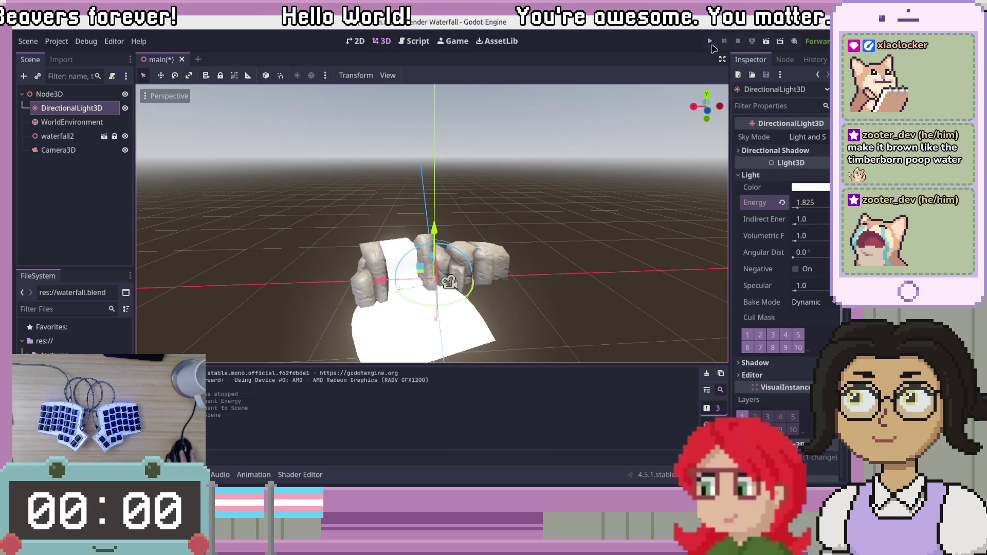
click(710, 41)
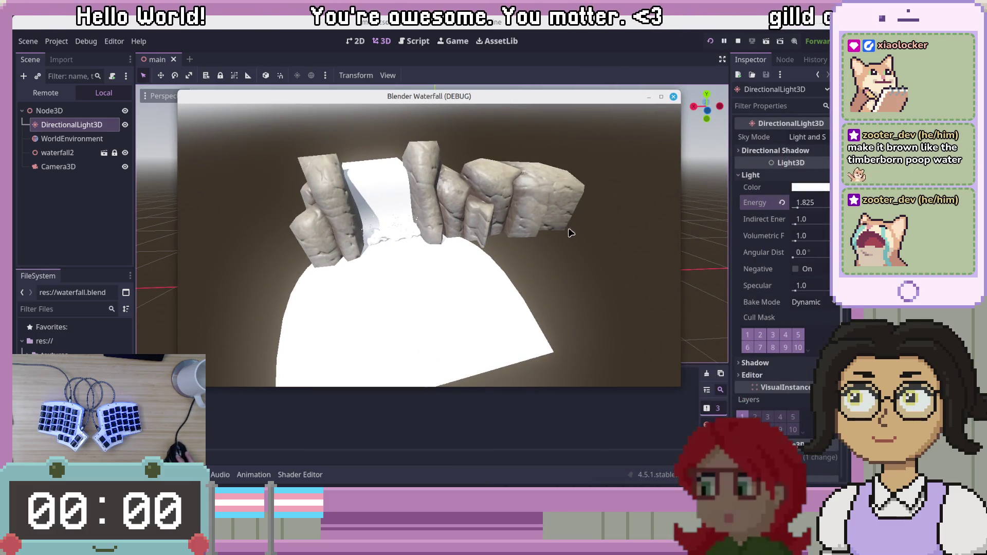
click(673, 97)
click(65, 136)
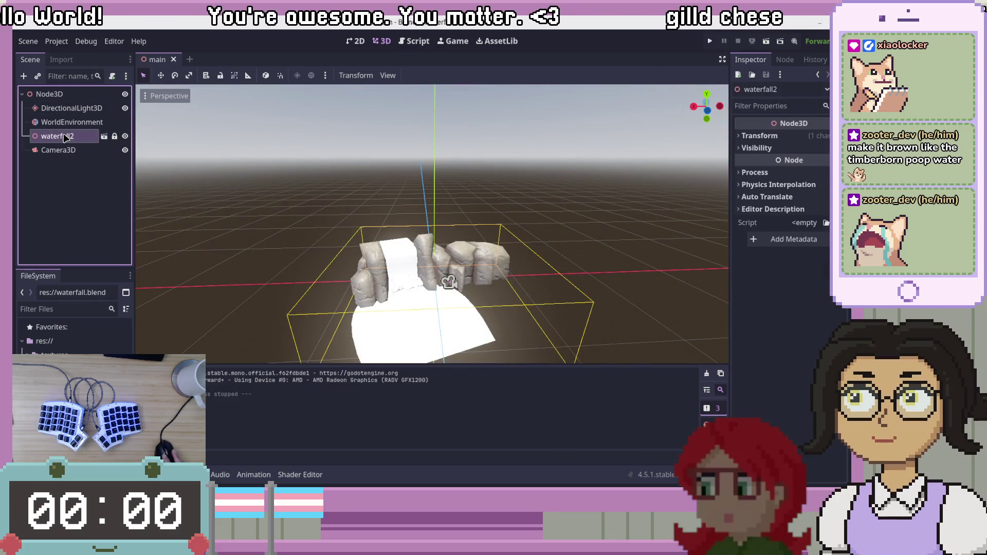
Open waterfall2's source waterfall.blend scene in its own tab and orbit to frame the waterfall
double_click(82, 142)
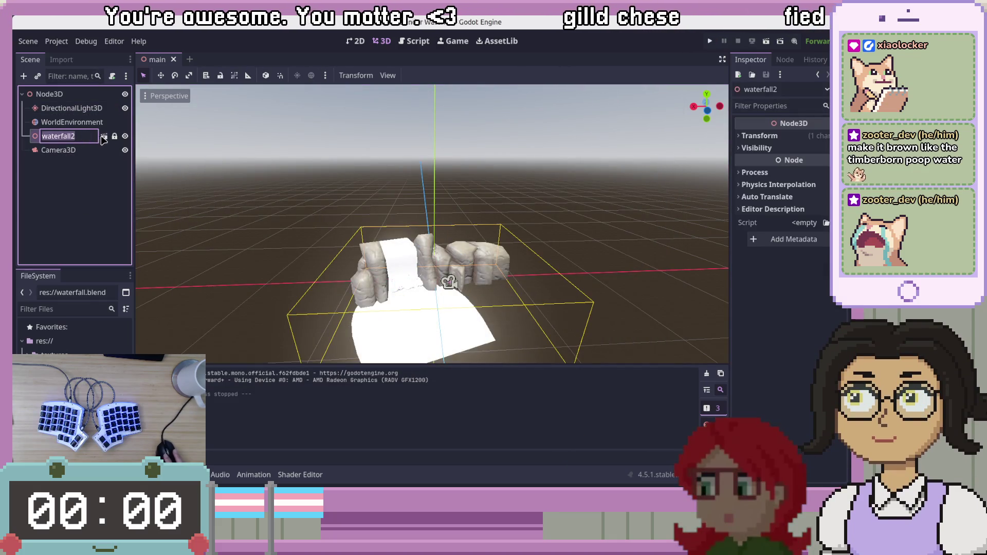
click(104, 137)
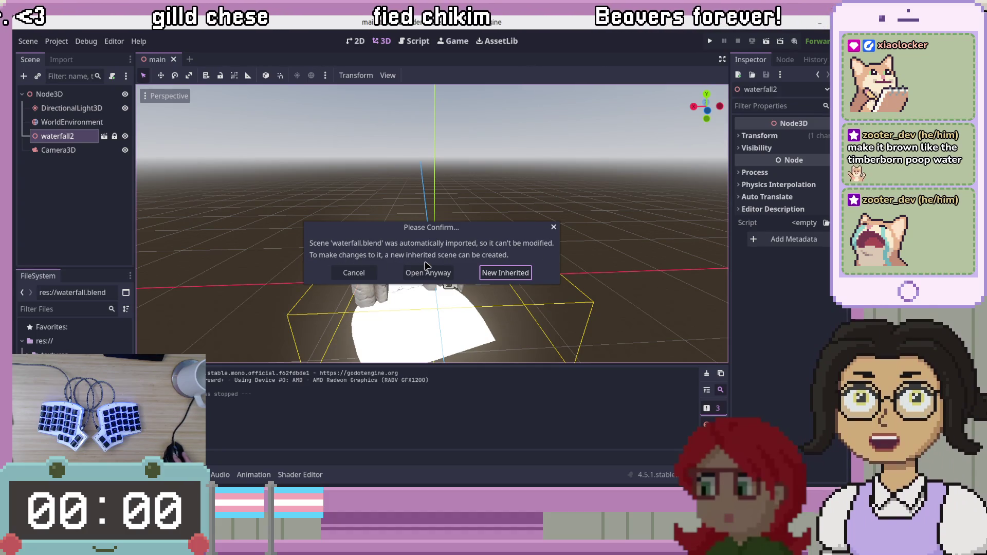
click(430, 277)
scroll(558, 251, up, 5)
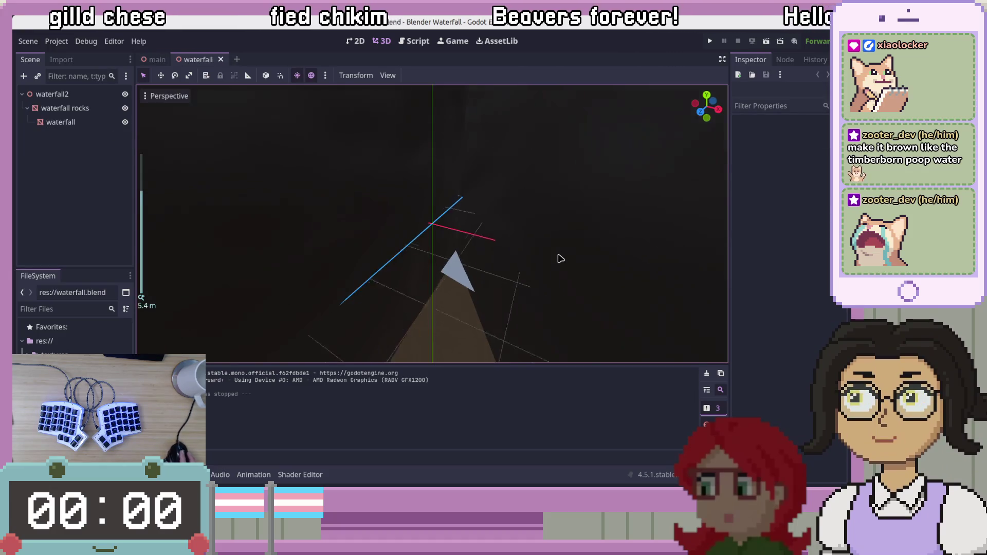
mouse_move(559, 257)
middle_down()
mouse_move(514, 278)
mouse_move(559, 255)
mouse_move(375, 293)
middle_up()
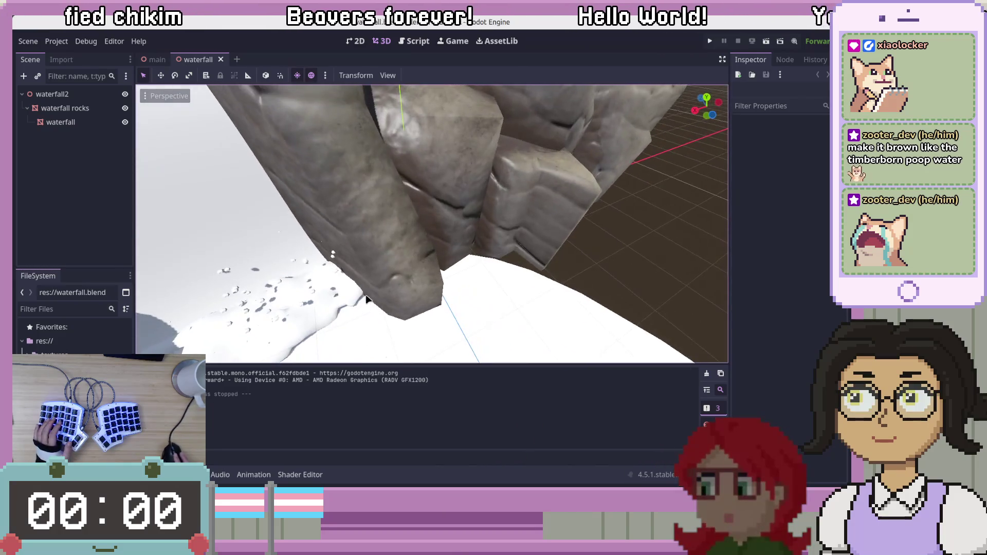
scroll(366, 294, down, 6)
middle_drag(478, 265, 501, 235)
Select the waterfall mesh, expand its Mesh resource, and widen the Inspector
click(400, 208)
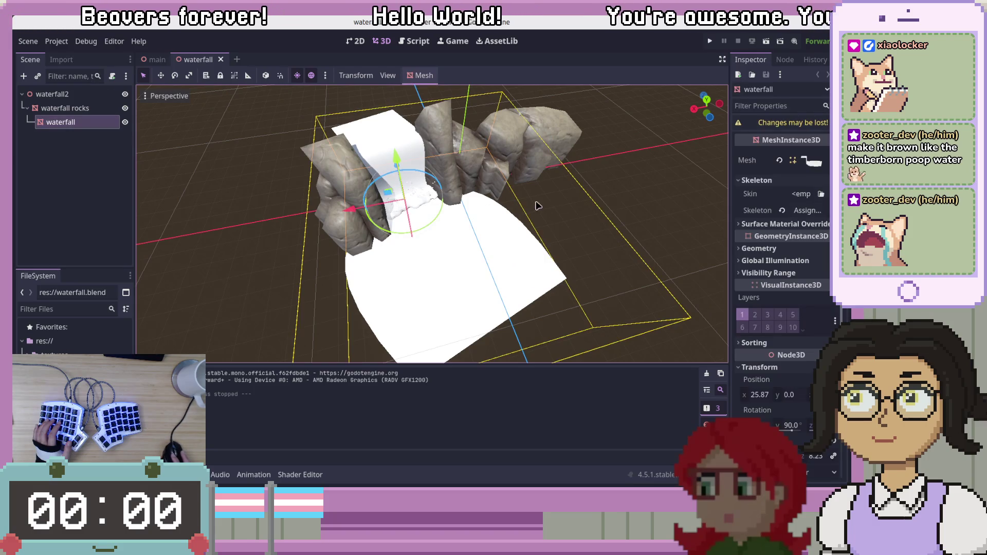
click(810, 161)
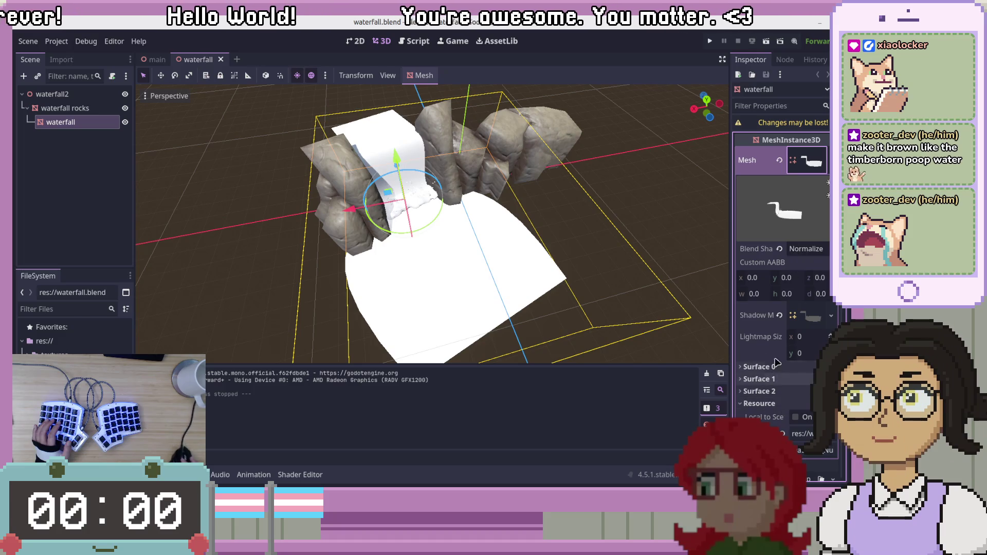
scroll(744, 325, down, 5)
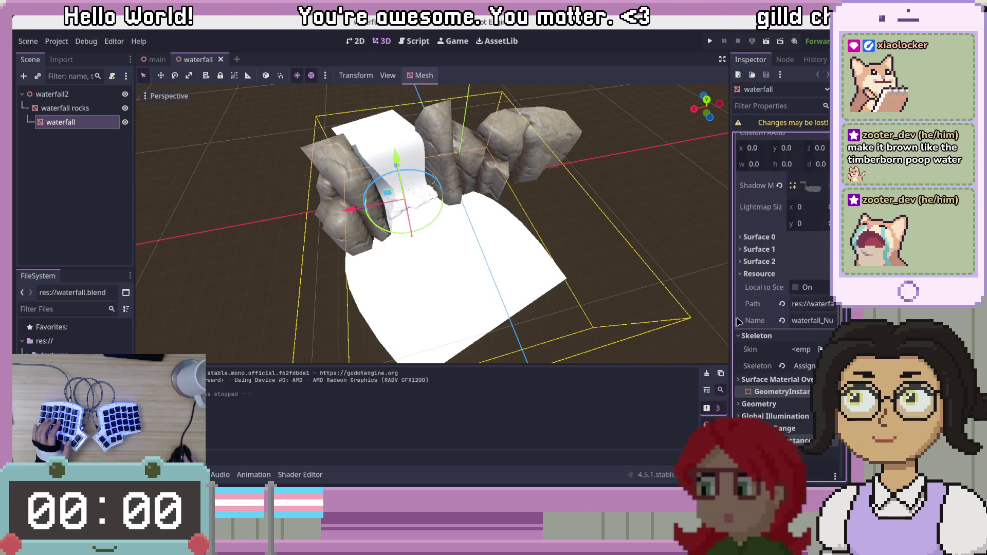
drag(729, 311, 680, 311)
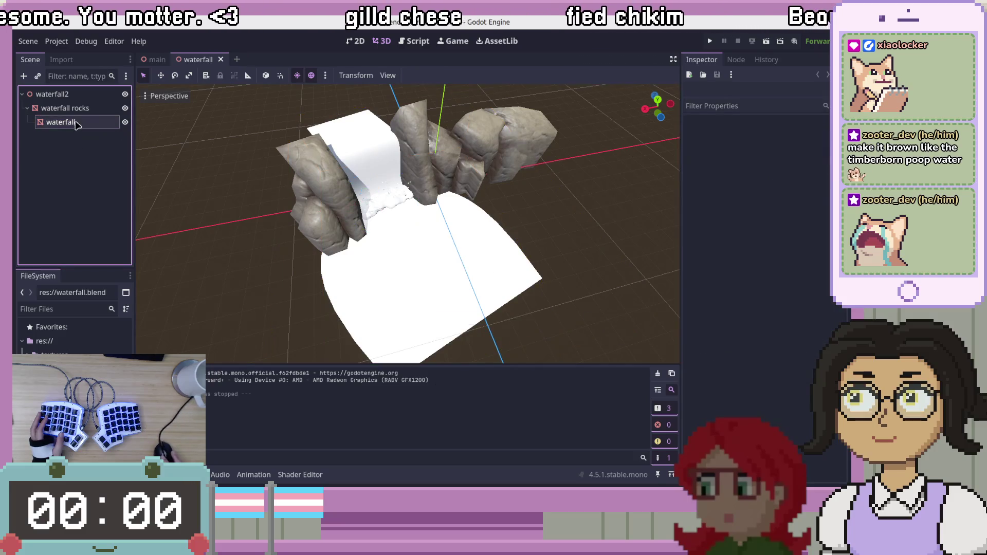
click(80, 110)
click(81, 128)
key(Up)
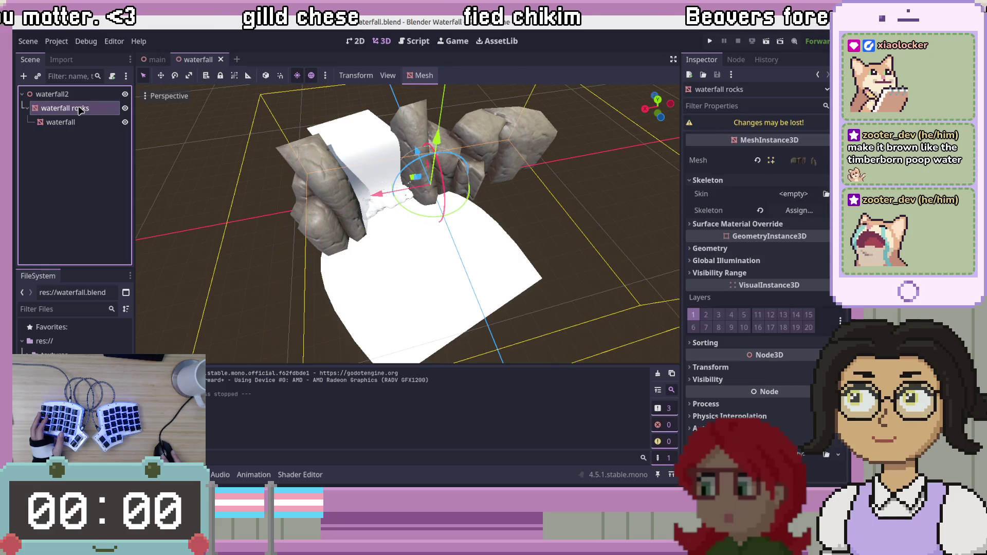
click(81, 123)
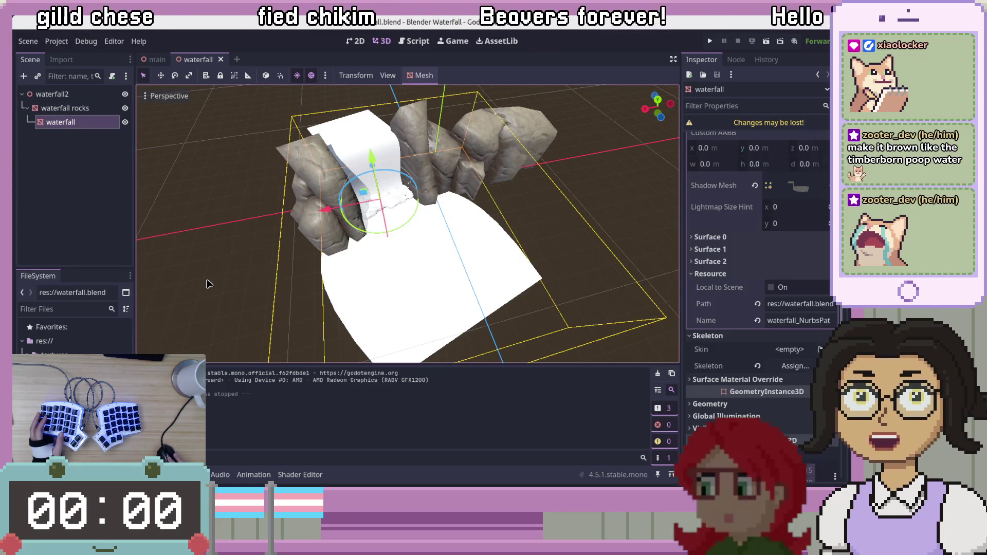
Orbit lower, check the blend shape mode options, and expand the mesh's surface settings
mouse_move(214, 288)
middle_down()
mouse_move(266, 248)
mouse_move(279, 200)
mouse_move(303, 224)
mouse_move(273, 256)
mouse_move(210, 269)
middle_up()
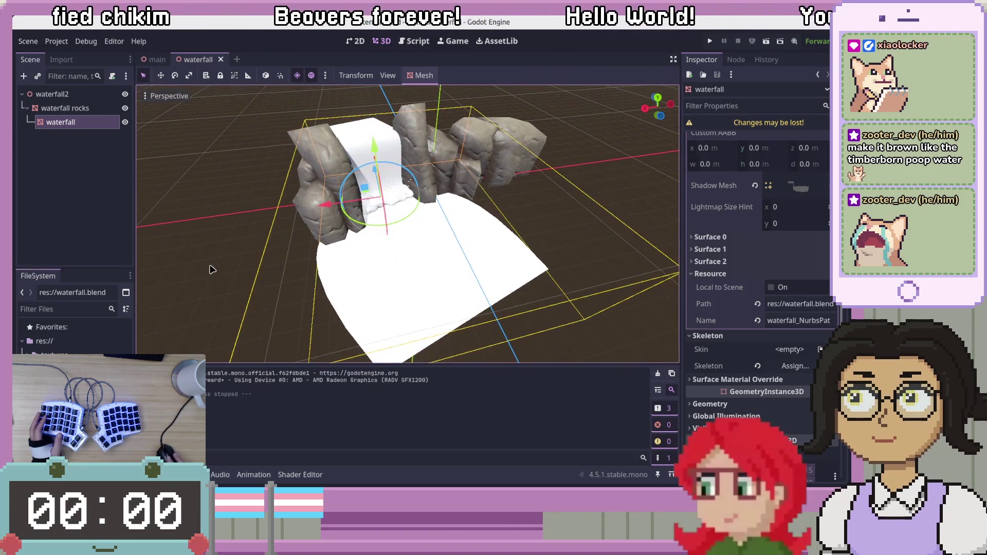
scroll(756, 308, down, 5)
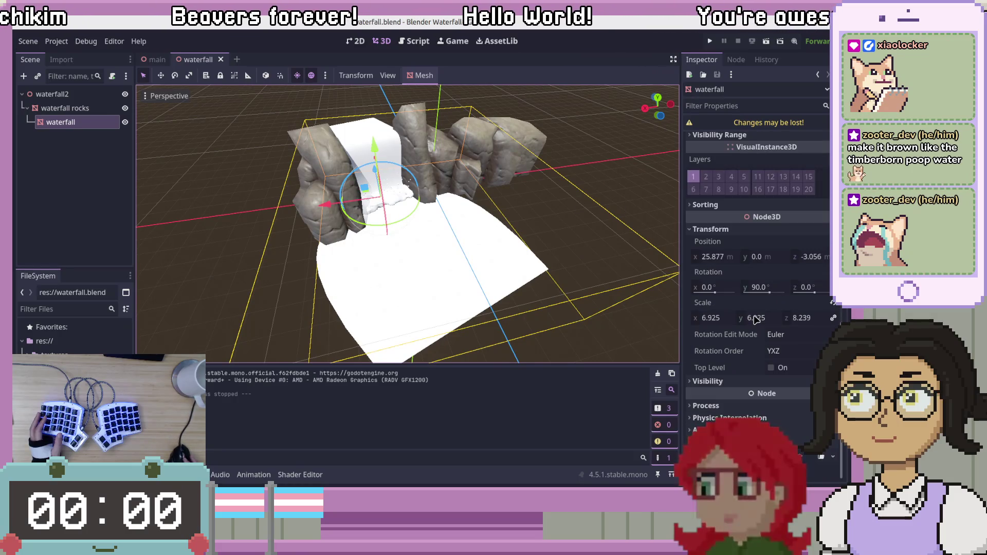
scroll(756, 319, up, 5)
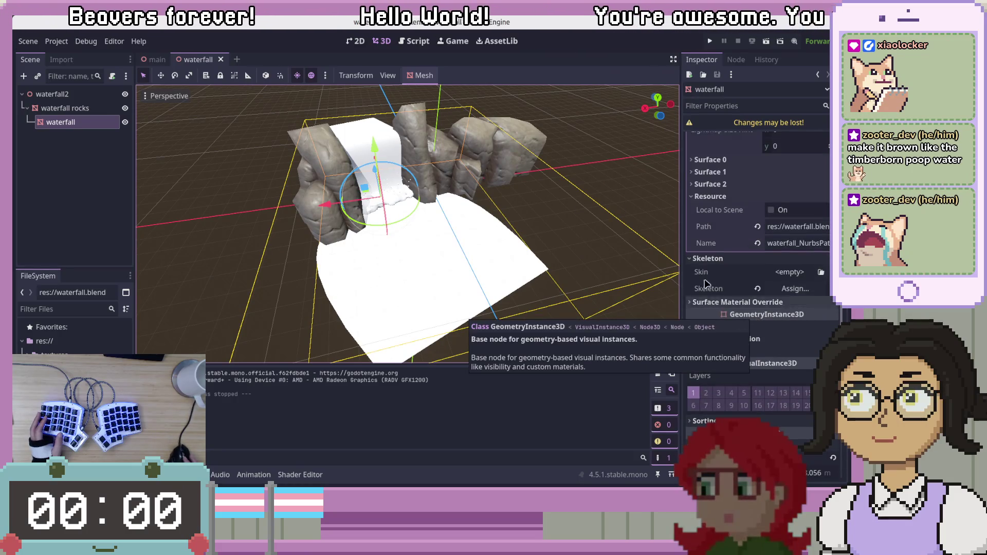
scroll(707, 355, up, 3)
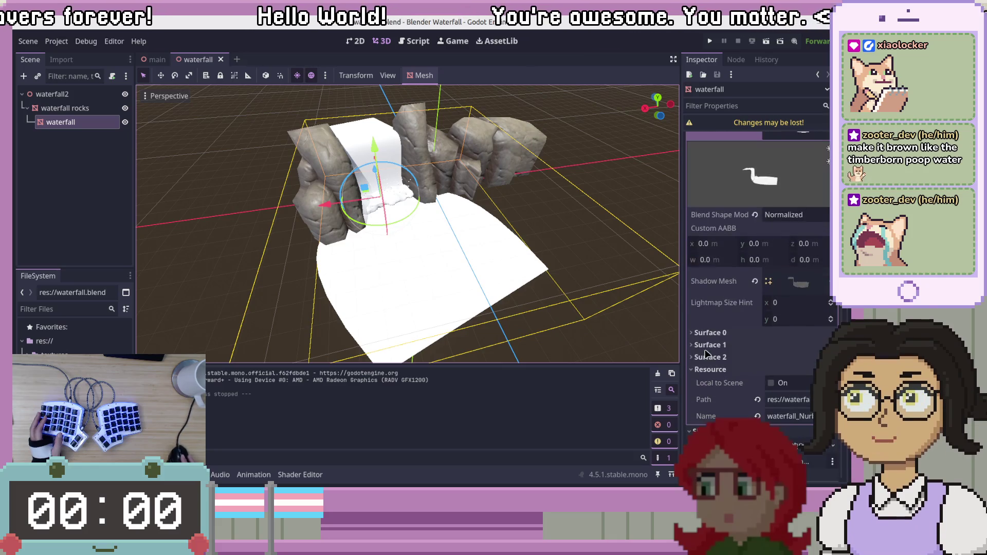
scroll(706, 353, up, 1)
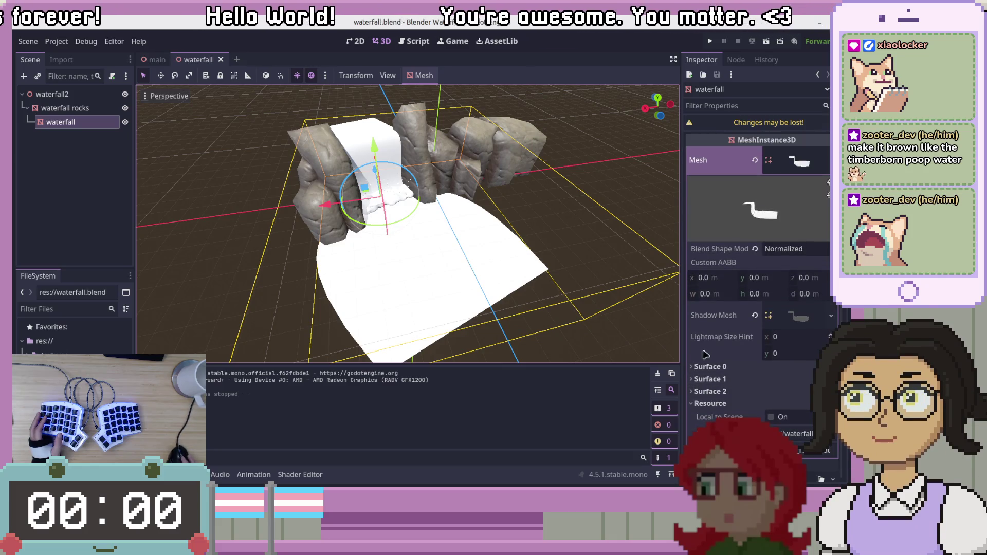
click(790, 252)
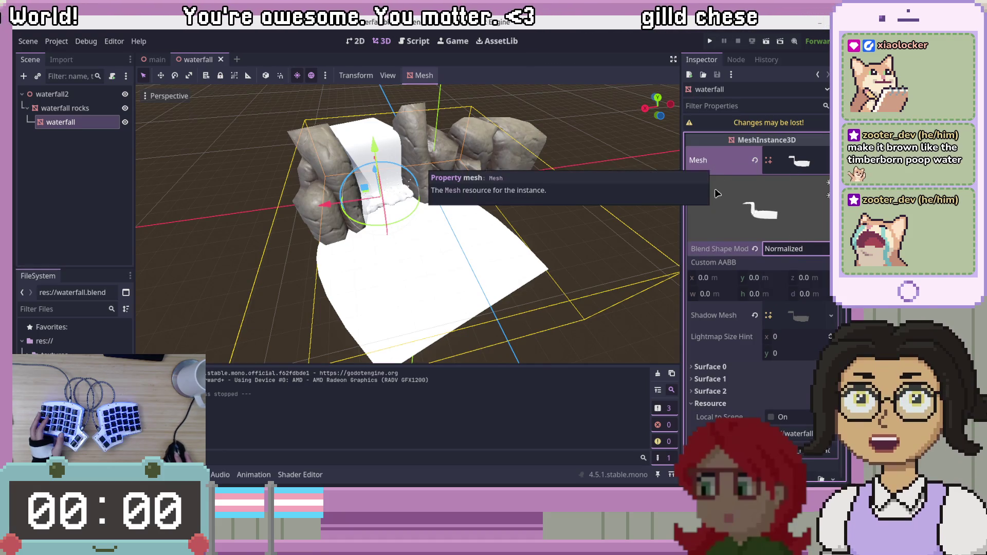
click(710, 379)
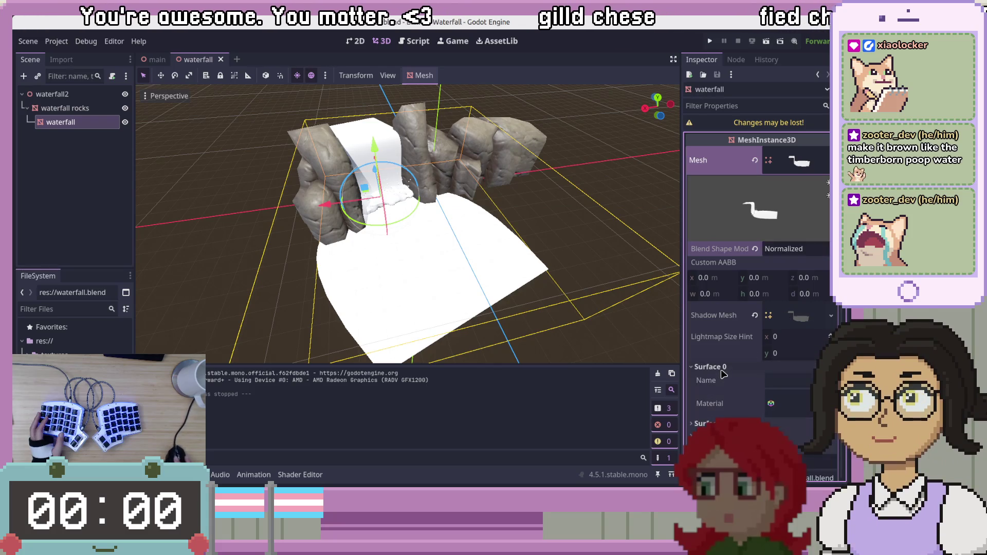
click(711, 367)
scroll(799, 281, down, 2)
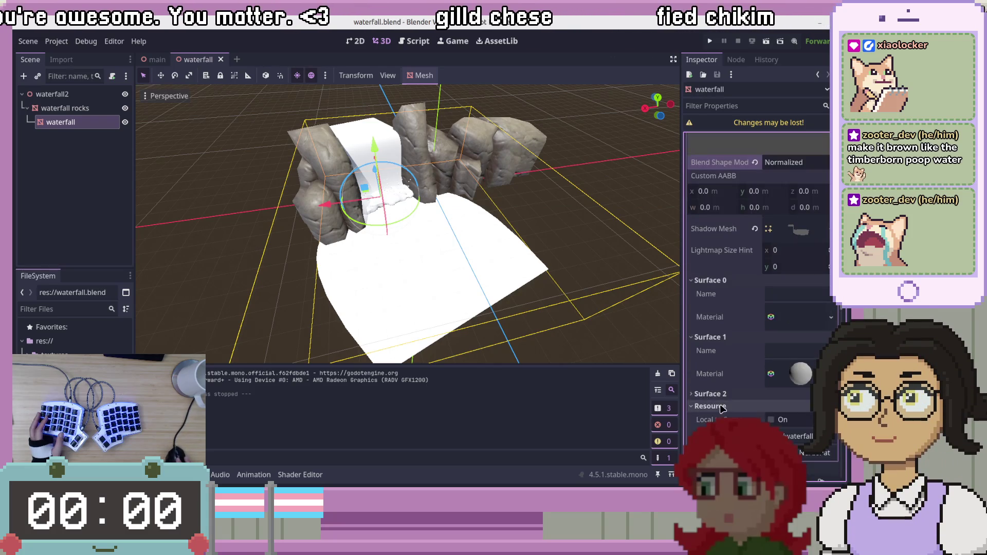
scroll(800, 280, down, 2)
click(800, 281)
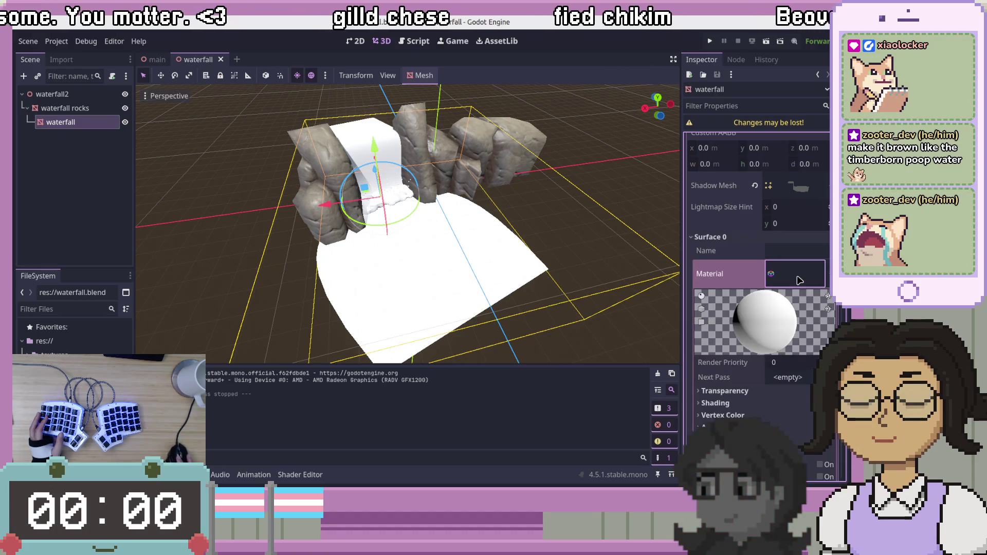
scroll(799, 280, down, 5)
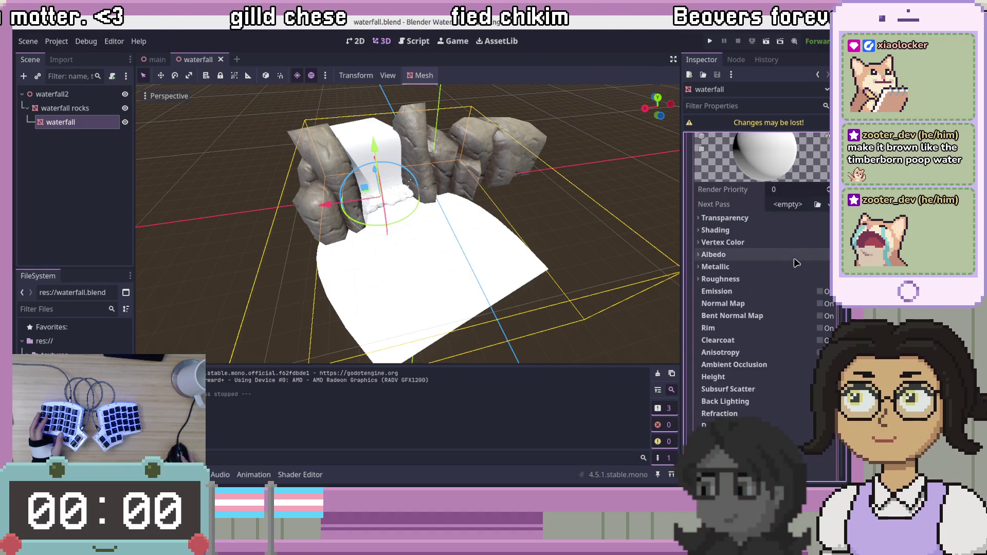
scroll(747, 350, down, 3)
scroll(747, 351, up, 6)
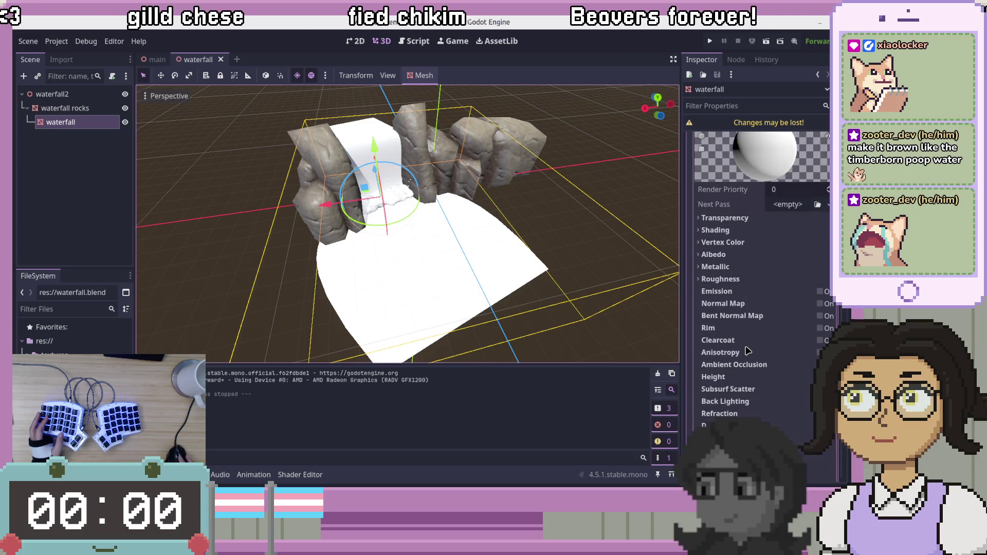
click(779, 229)
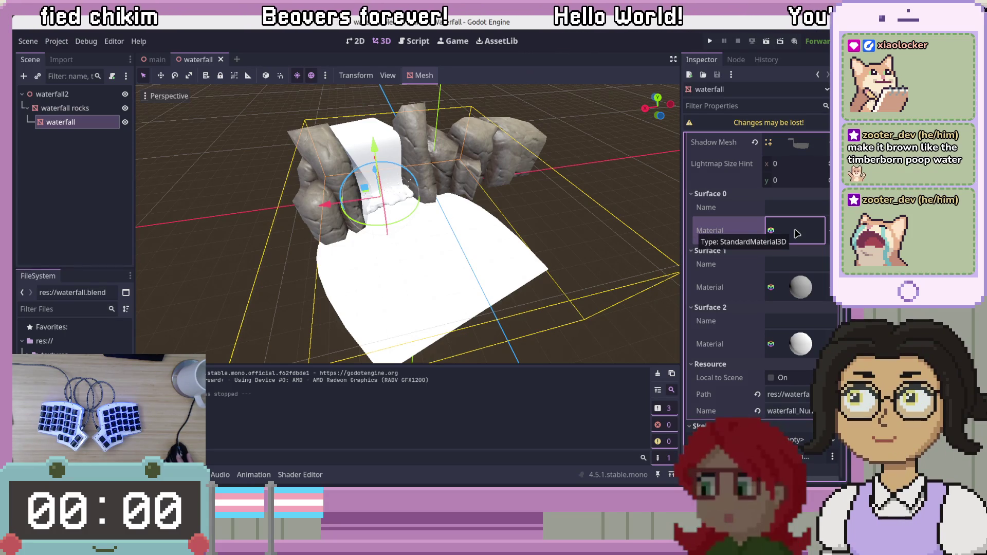
scroll(792, 235, up, 4)
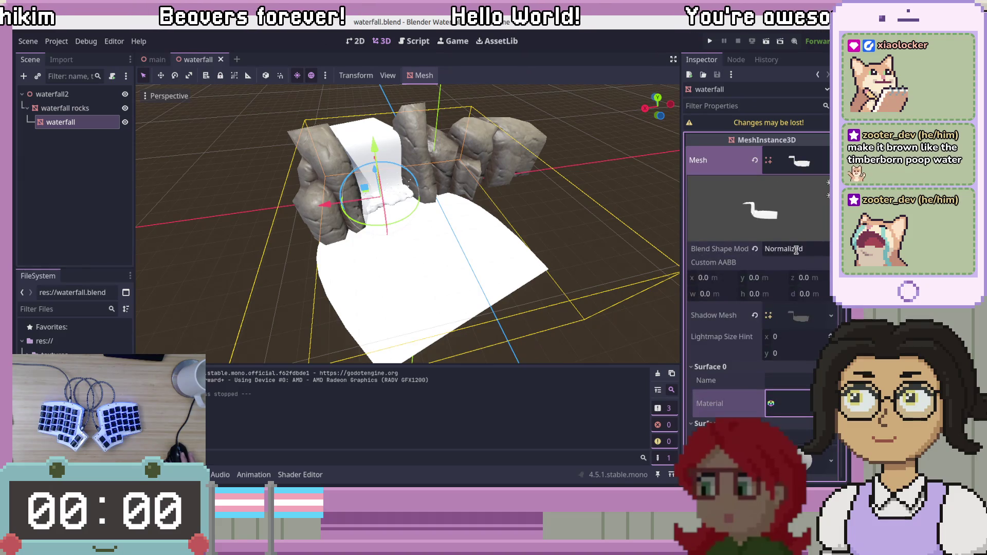
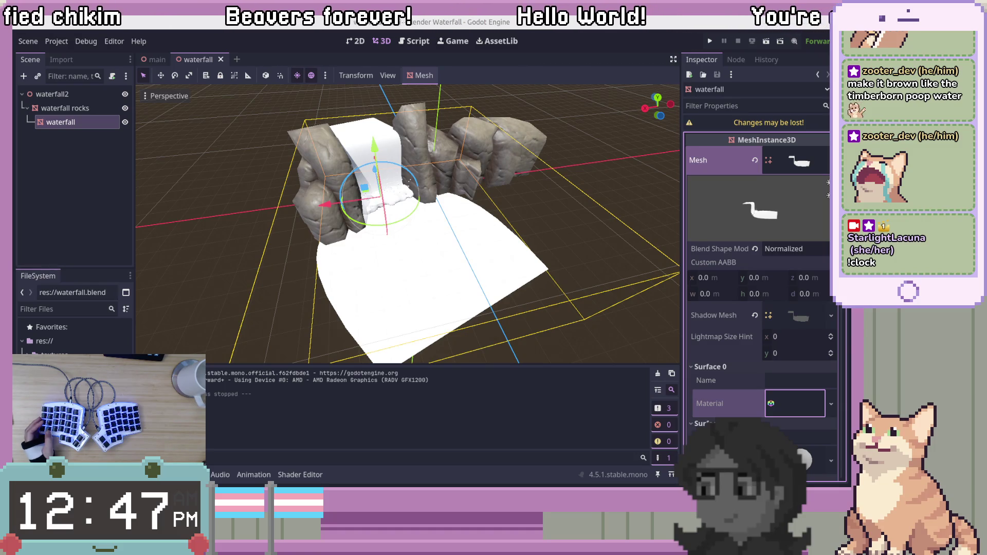
Bring the tutorial browser in front of Godot and snap it to fill the screen
key(alt+Tab)
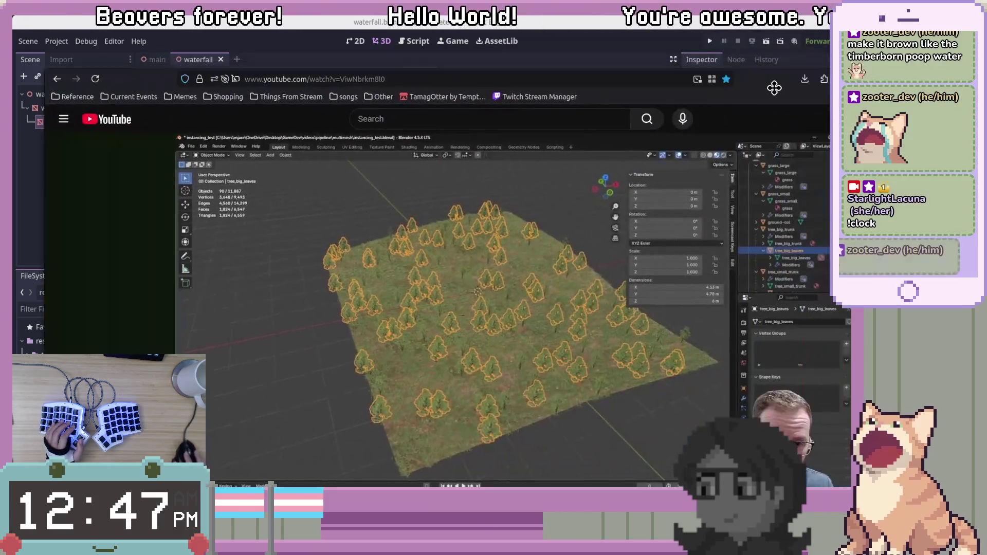
drag(774, 88, 748, 289)
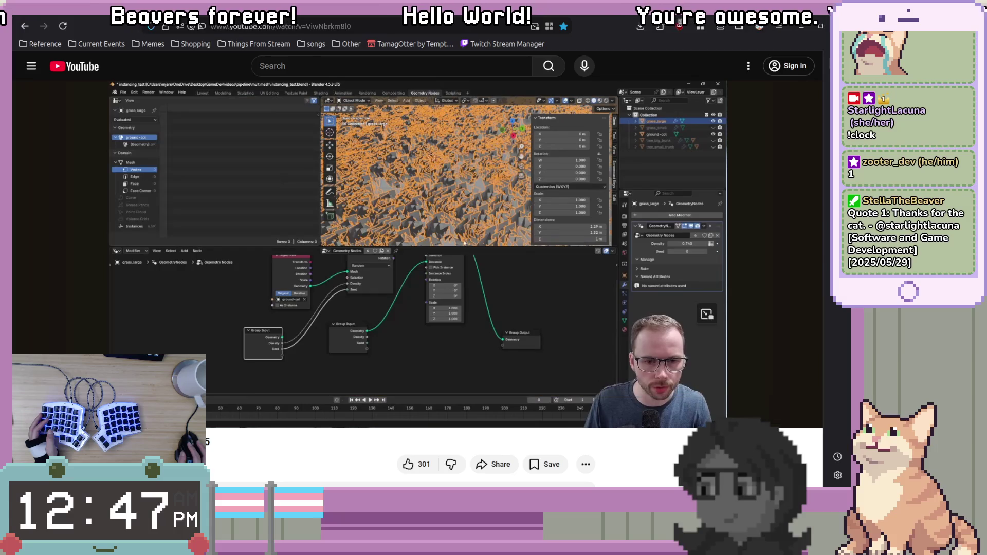
Pause the tutorial on its node tree, then play on and pause at the finished grass field
click(387, 265)
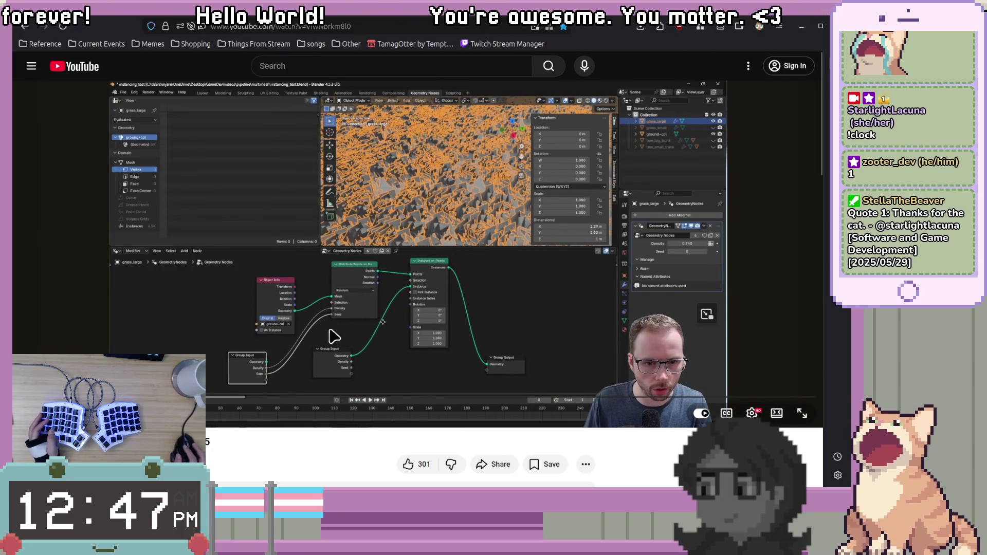
click(493, 316)
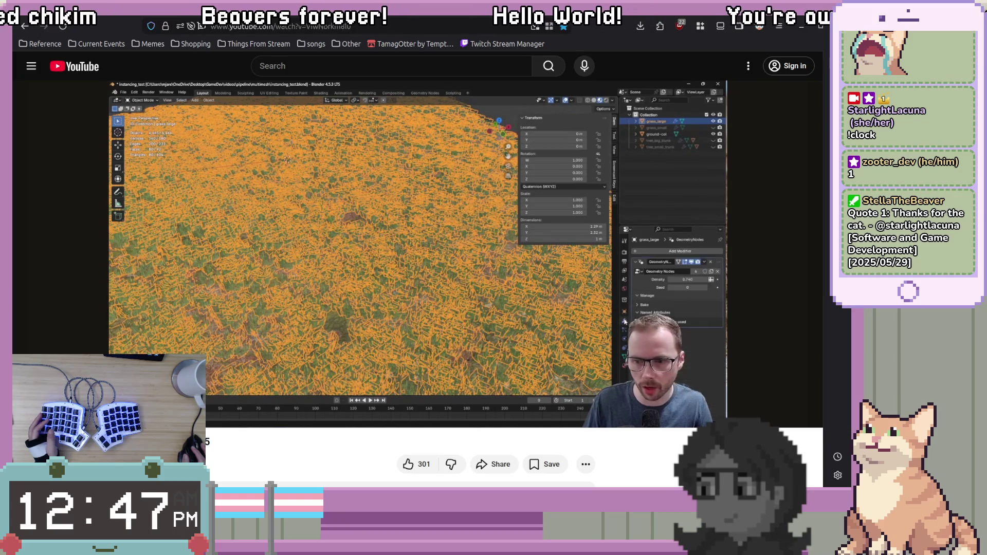
click(340, 336)
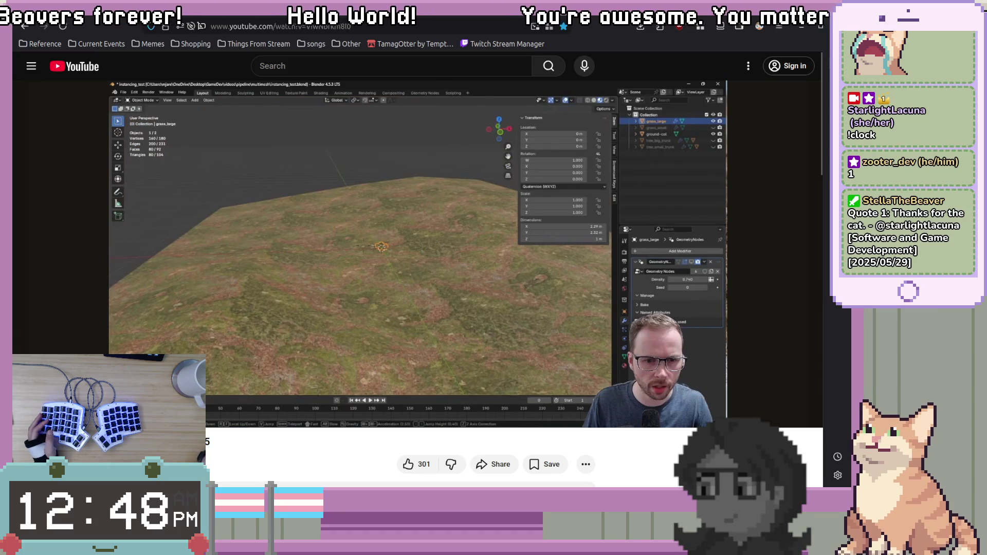
scroll(529, 187, up, 3)
scroll(534, 189, down, 3)
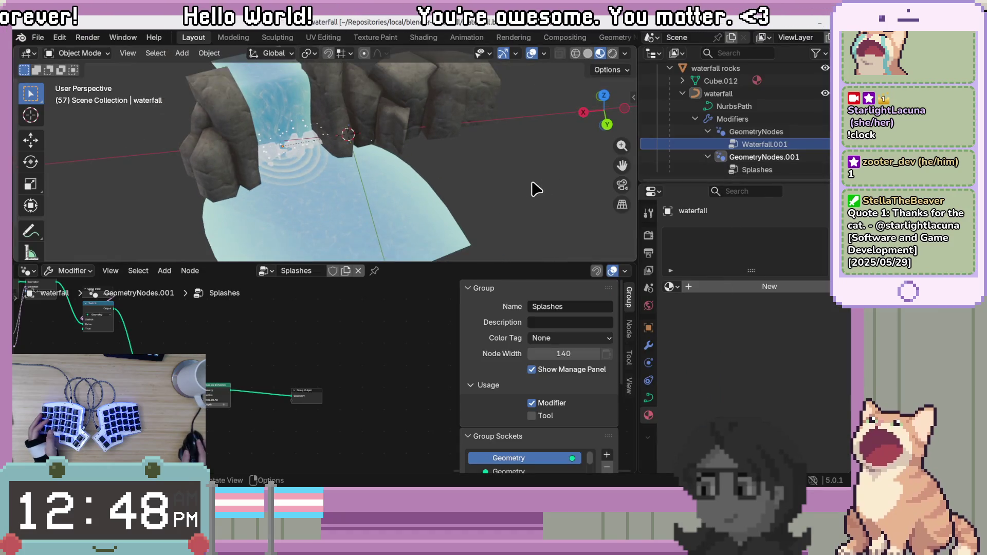
On the waterfall's Waterfall.001 GeometryNodes modifier, disable rendering and toggle its viewport display off and on
click(740, 119)
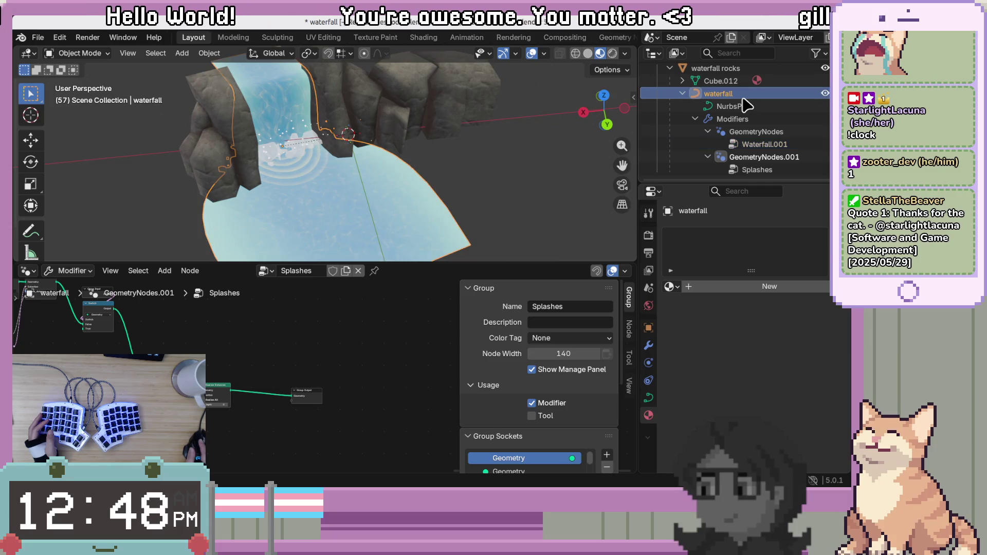
click(752, 133)
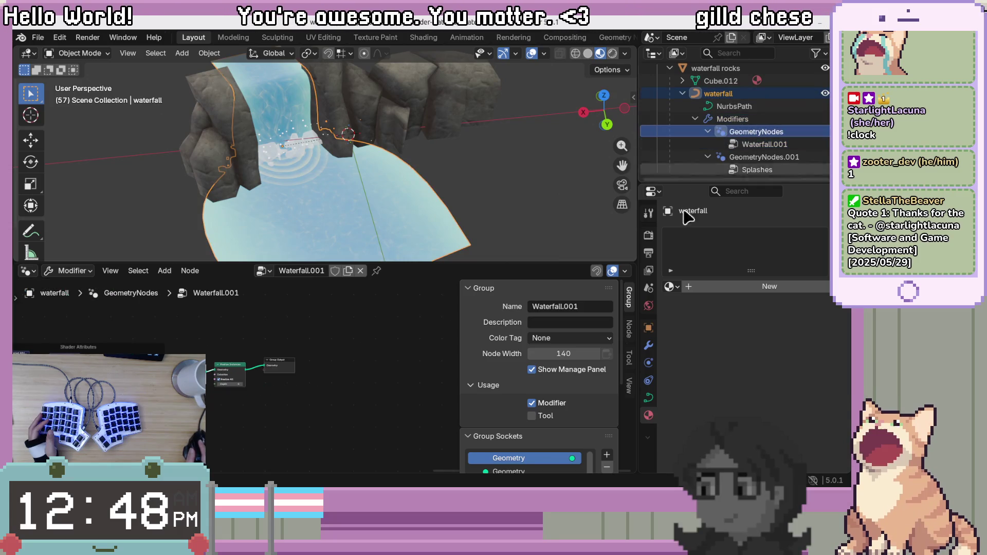
click(649, 346)
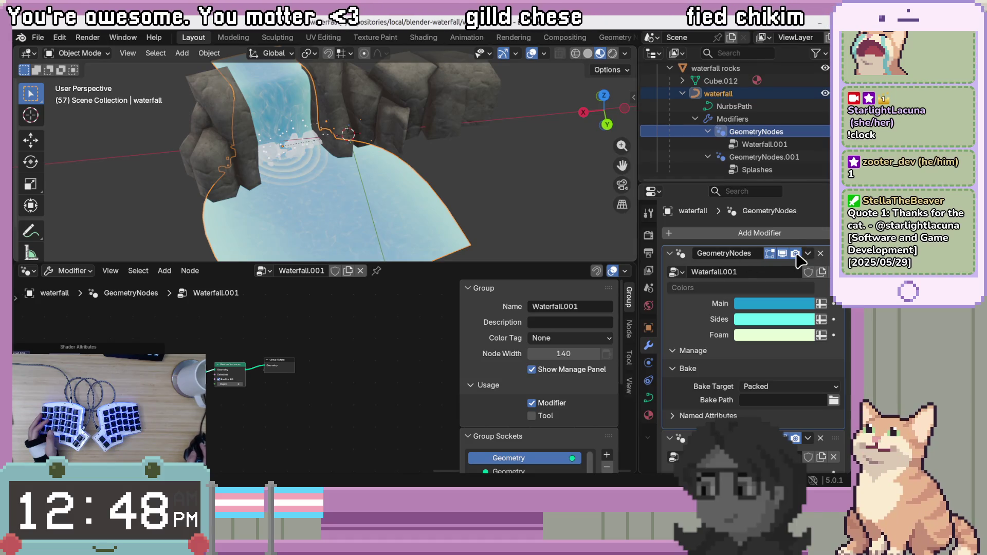
click(796, 254)
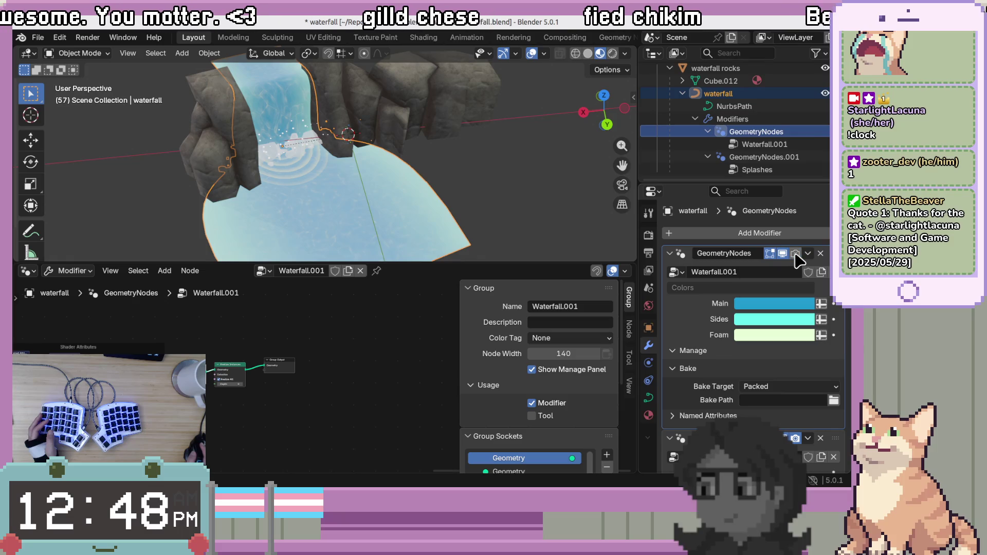
click(783, 253)
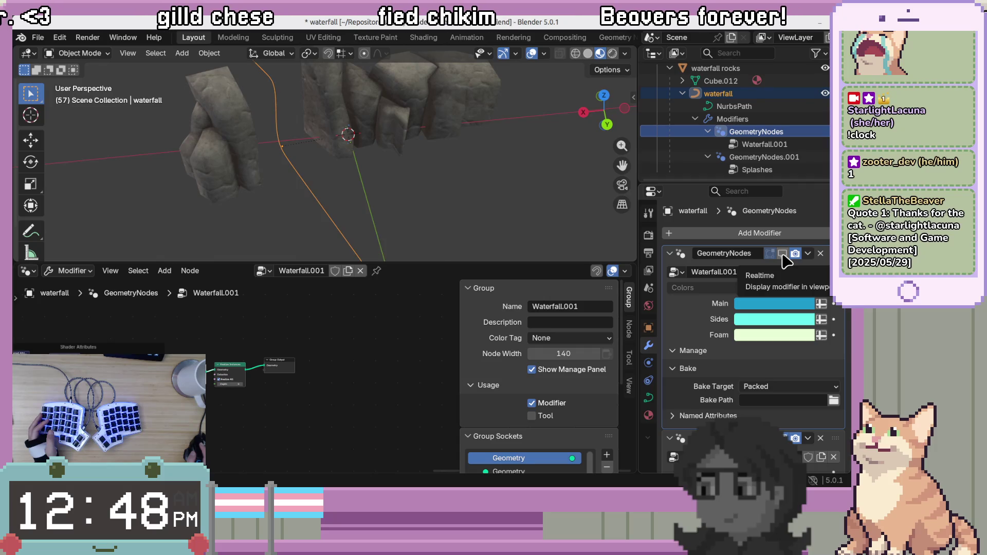
click(783, 255)
click(783, 255)
click(783, 255)
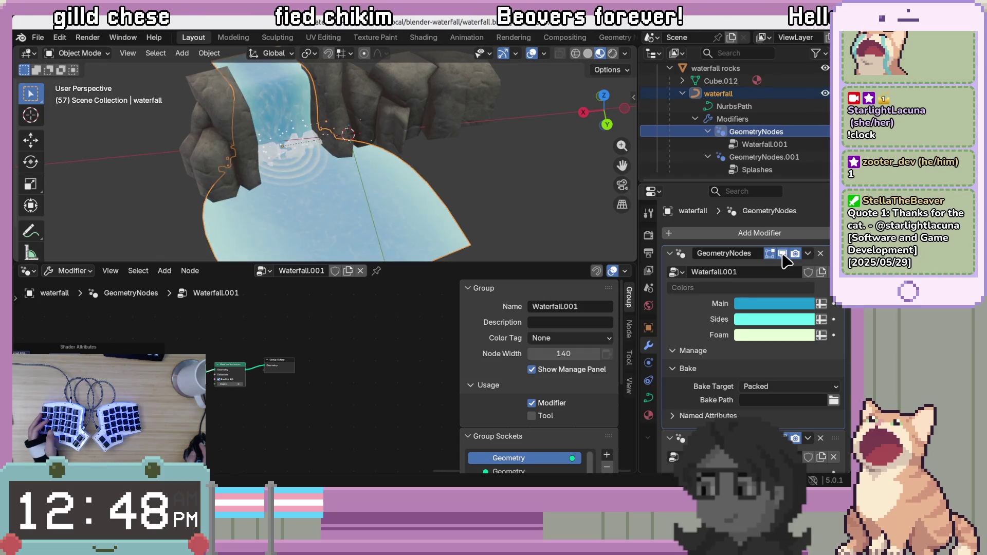
Open the NurbsPath's Splashes node tree and hide then show the waterfall mesh in the viewport
click(756, 107)
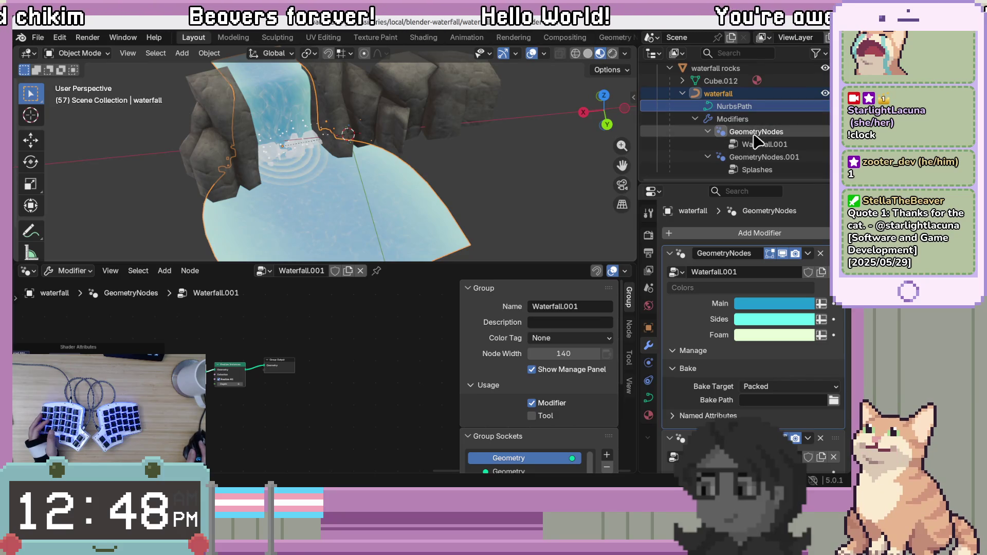
click(755, 134)
click(764, 157)
click(782, 254)
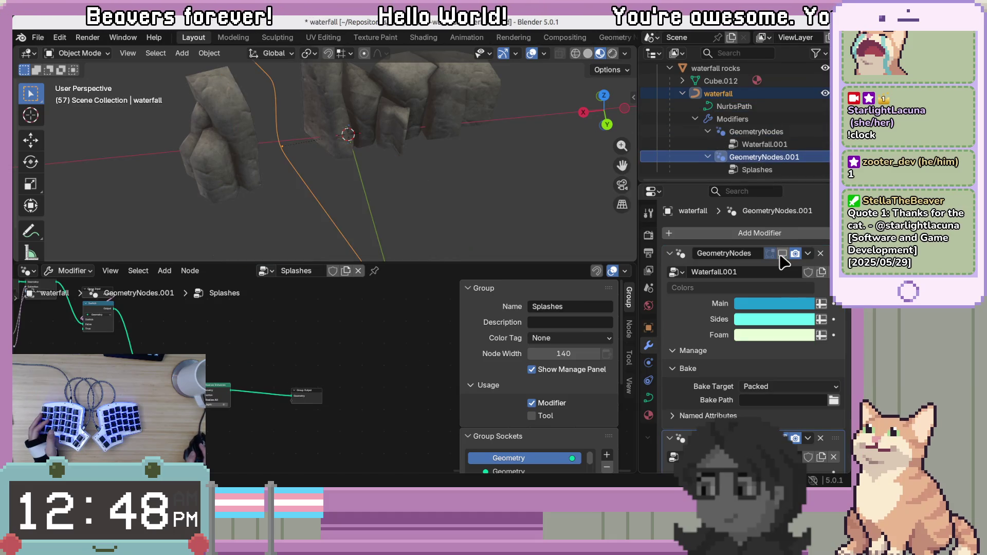
click(781, 254)
Return to the Waterfall.001 node tree, frame it all with Home, then switch to the tutorial
click(779, 133)
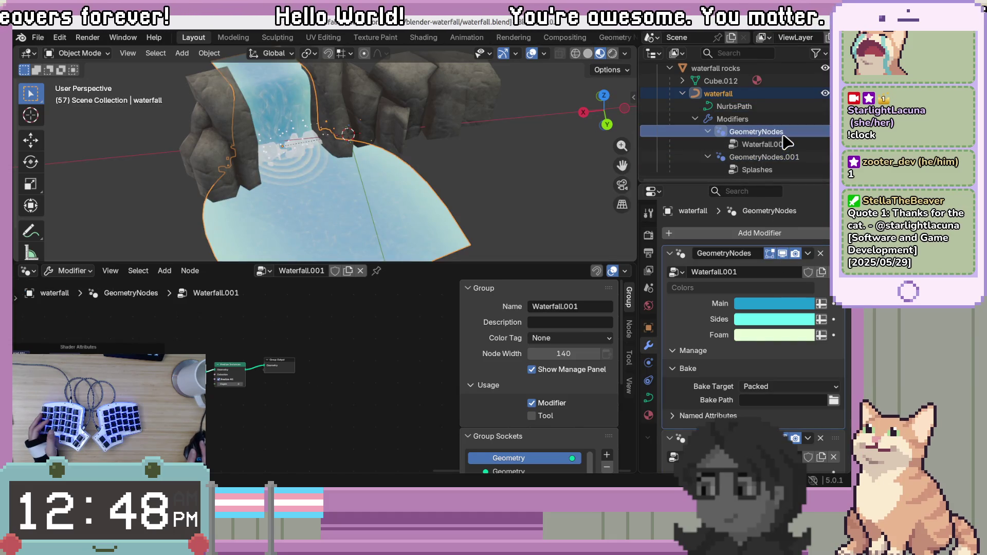
key(Home)
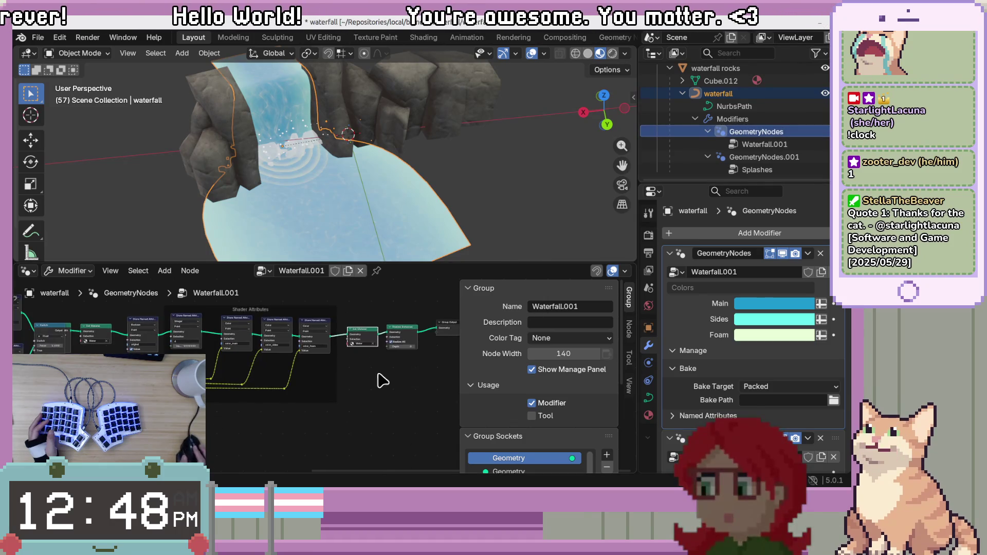
scroll(340, 385, down, 3)
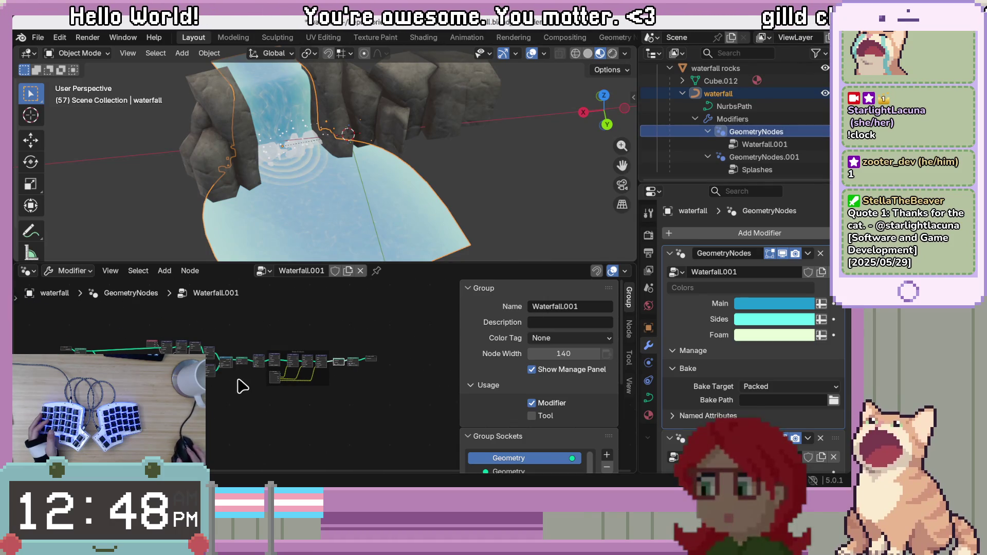
scroll(241, 386, up, 2)
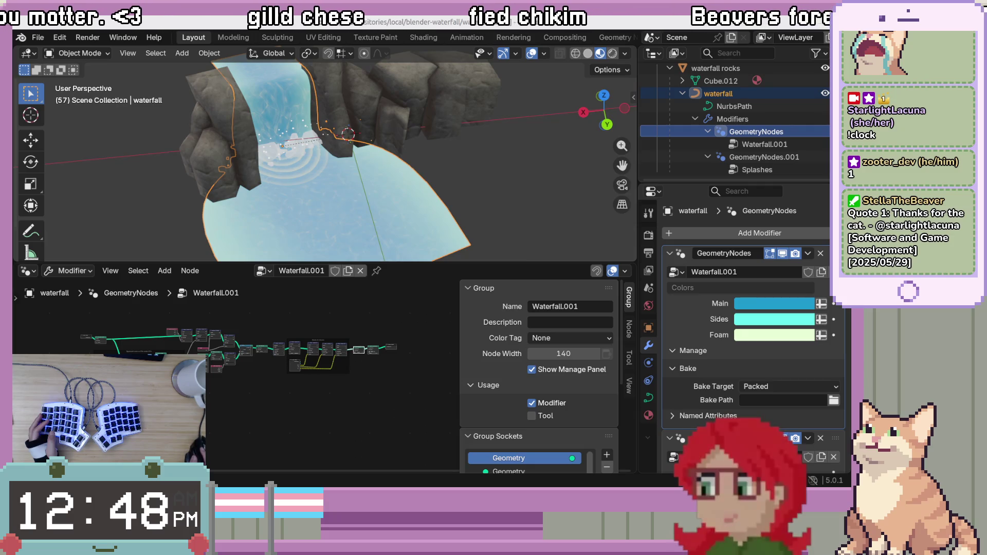
key(alt+Tab)
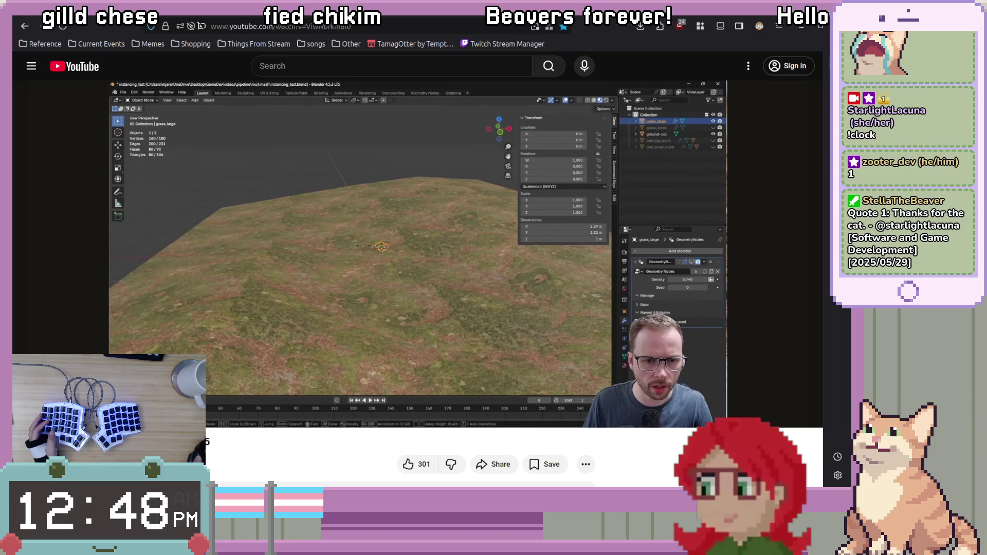
Play the tutorial on, with one brief pause, to its glTF export of instancing_test.gltf
click(358, 294)
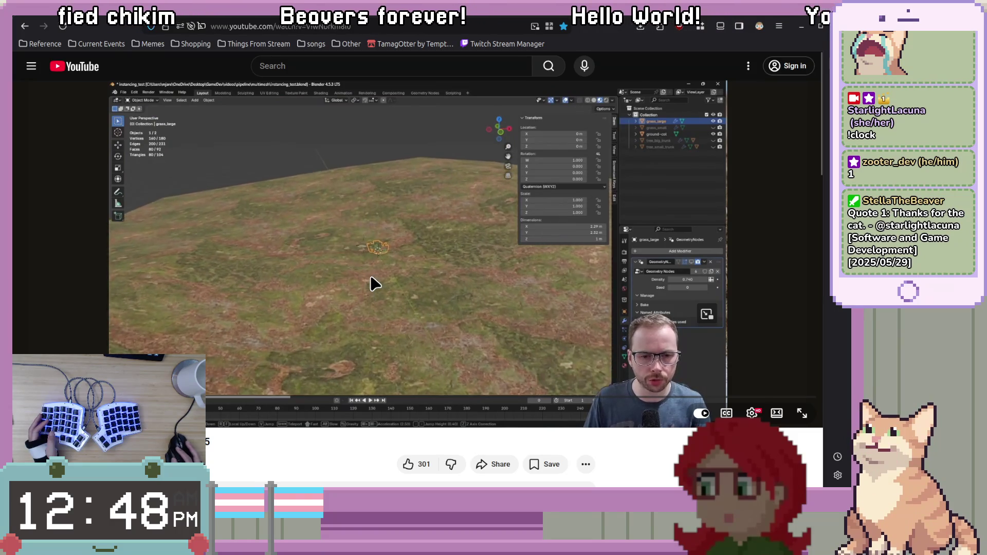
click(372, 283)
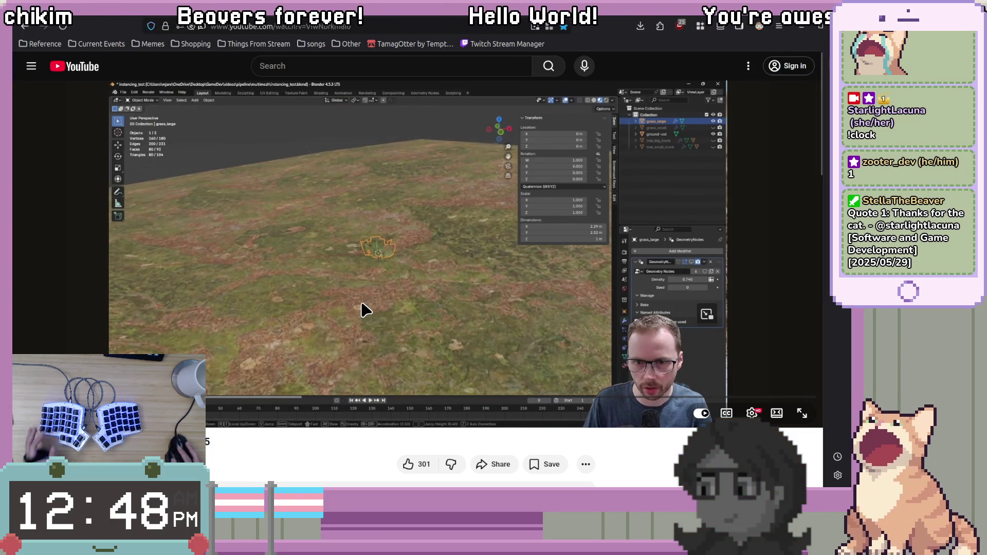
click(397, 277)
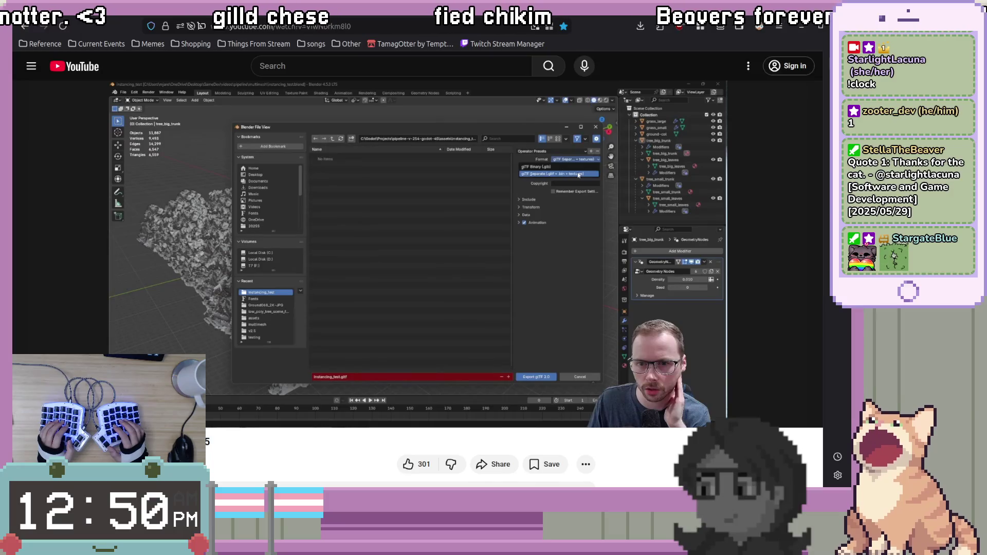
Rewind five seconds and watch the glTF export settings, pausing once the tree-field viewport returns
key(Left)
key(space)
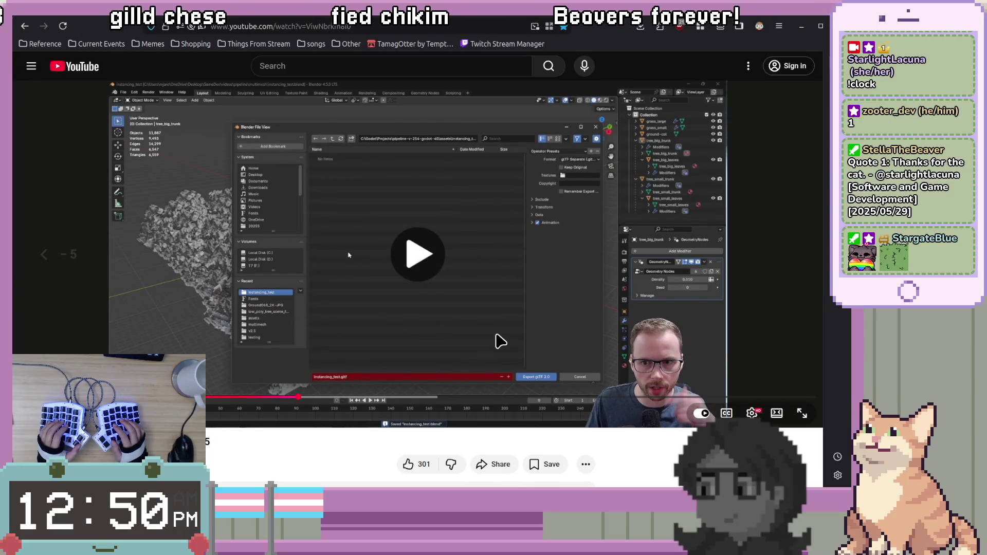
key(space)
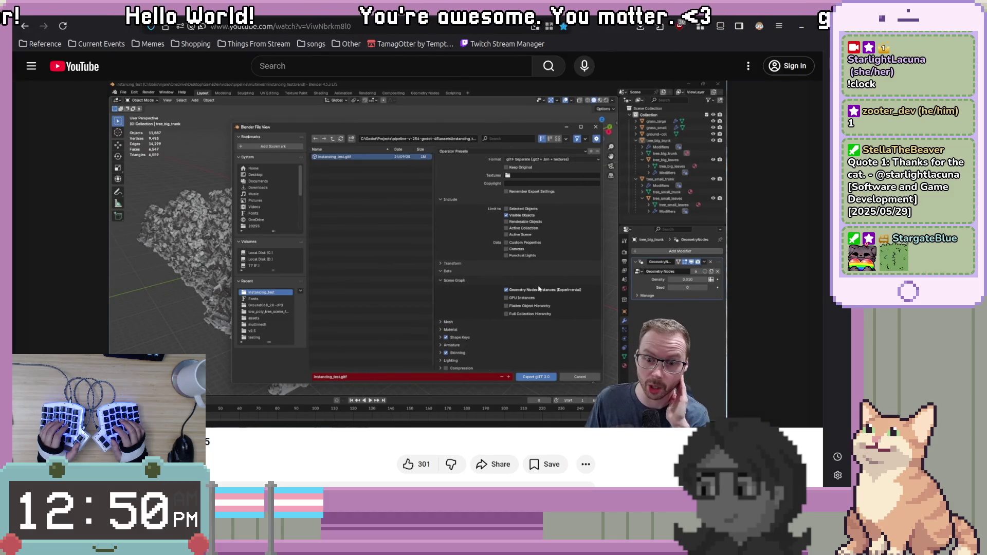
click(498, 339)
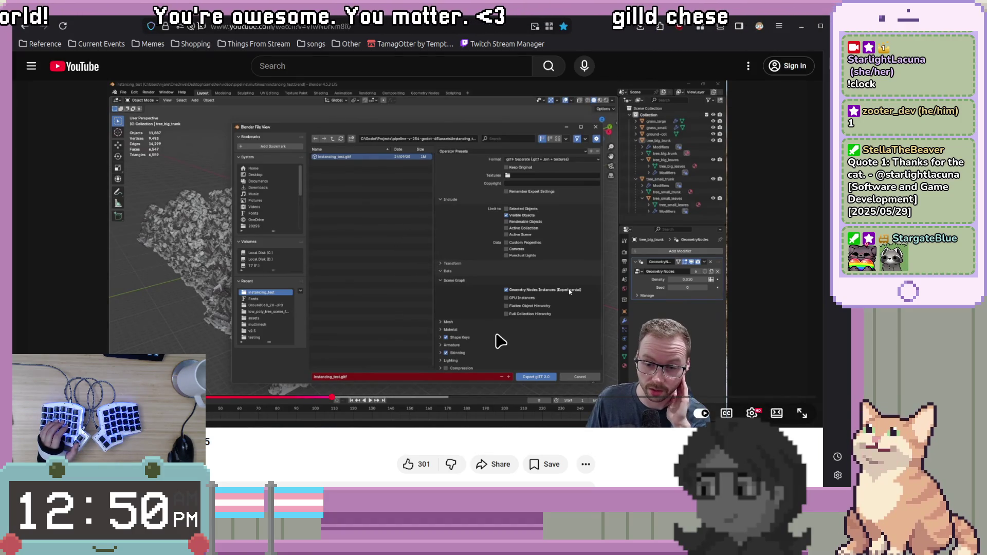
click(498, 340)
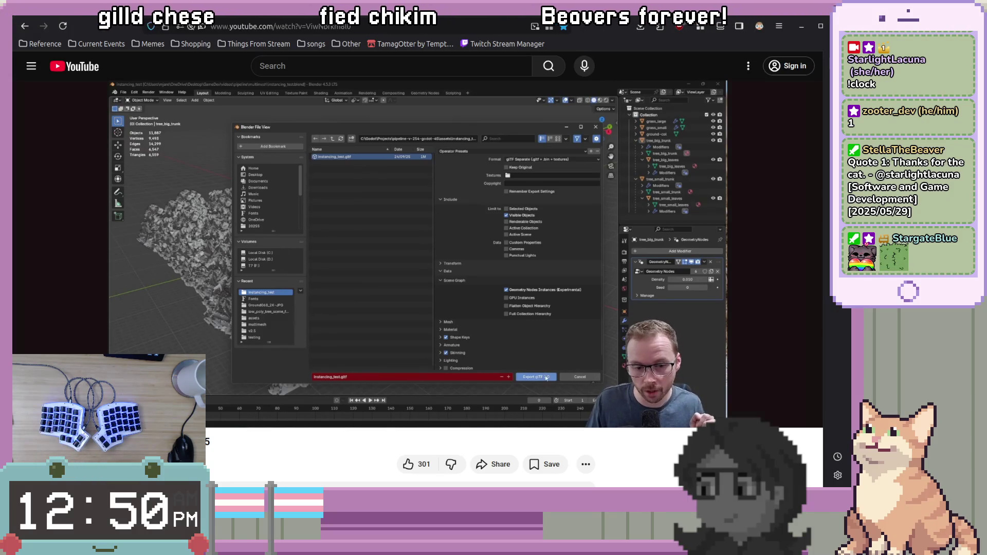
click(522, 267)
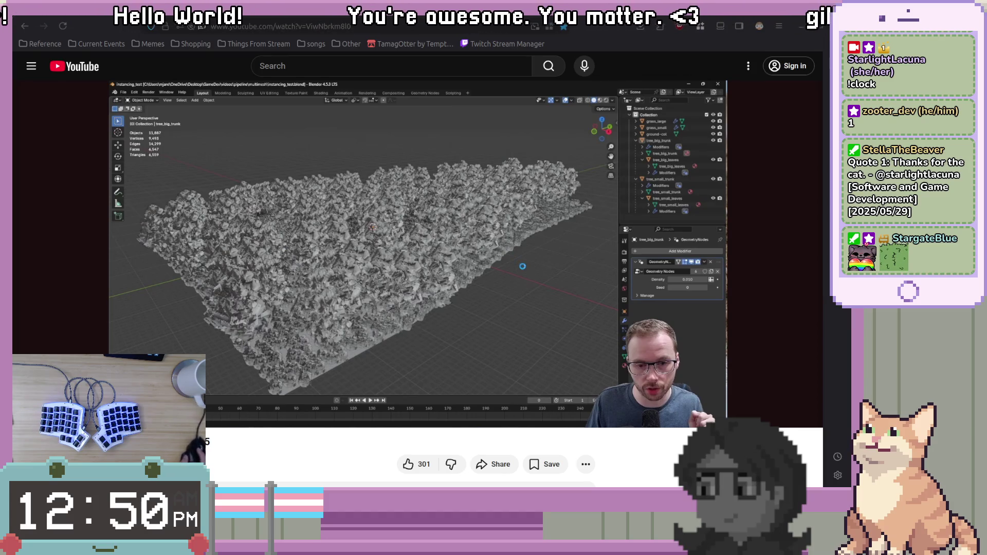
Rewatch the tutorial's tree-leaves section, seeking back a few seconds to replay it
click(590, 322)
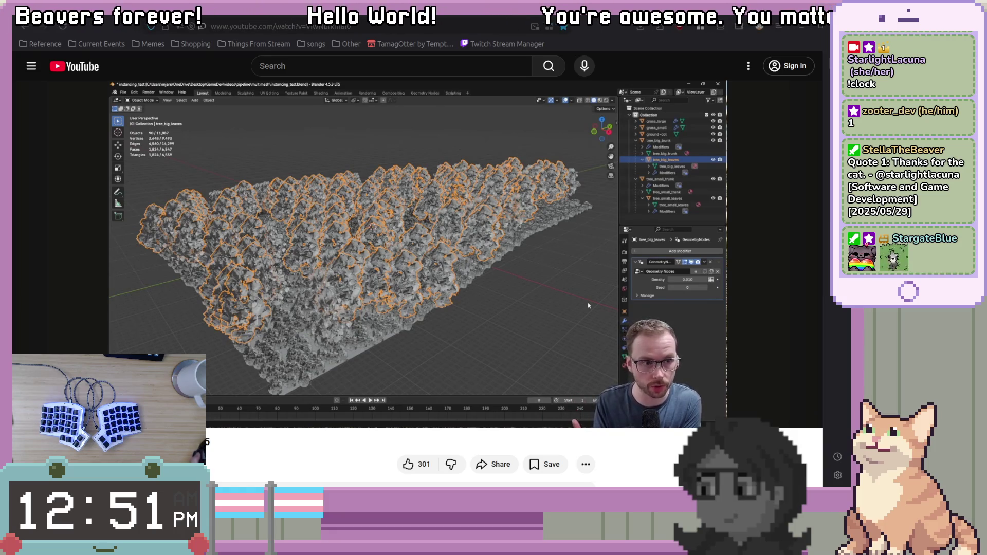
click(595, 290)
key(Left)
key(Left)
key(Right)
key(space)
key(Left)
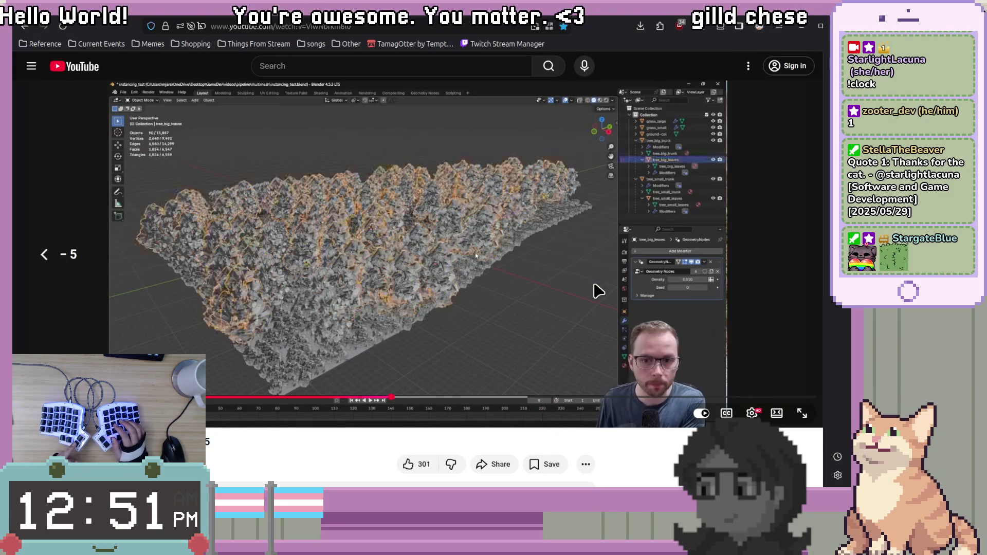
key(space)
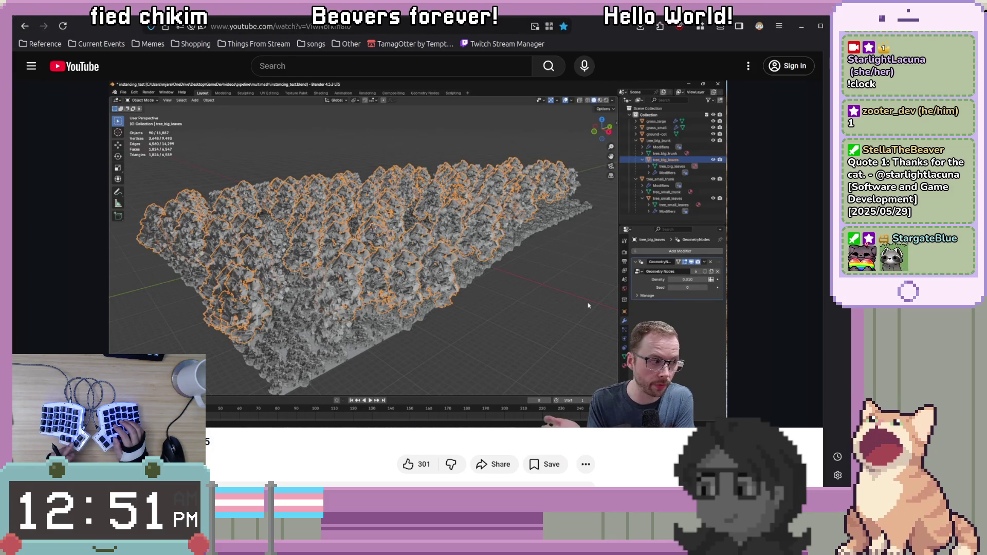
Continue past the geometry nodes modifier settings until the tutorial reaches its Godot scene
click(596, 291)
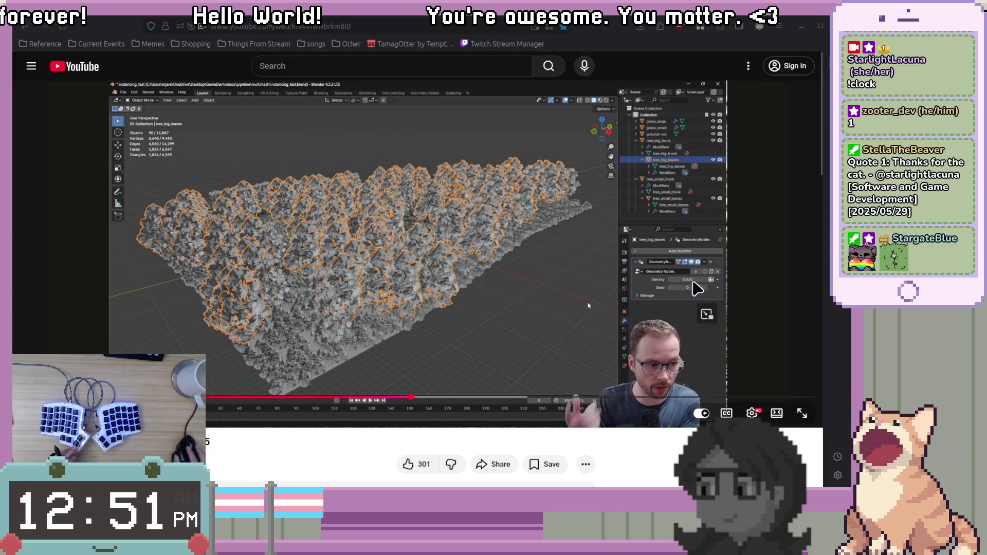
click(694, 285)
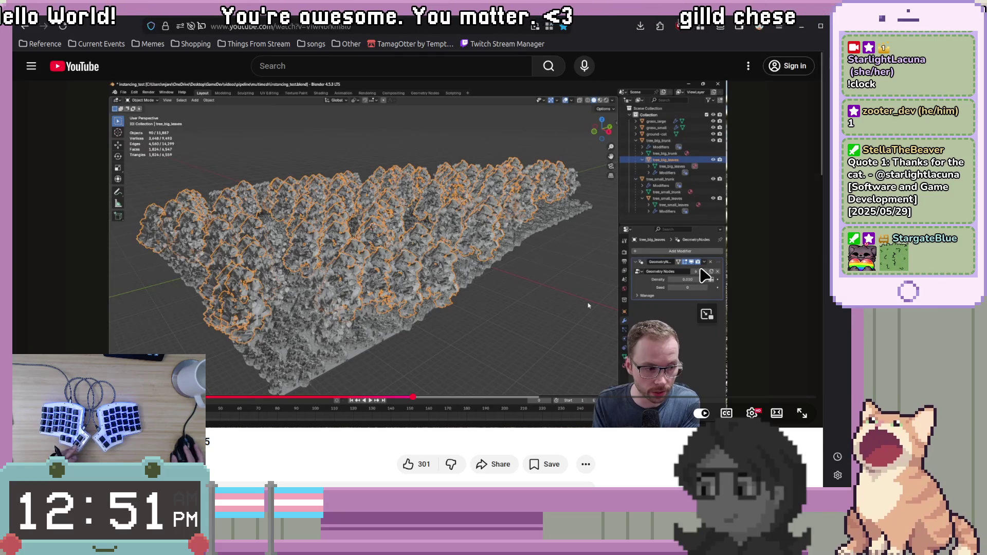
click(698, 271)
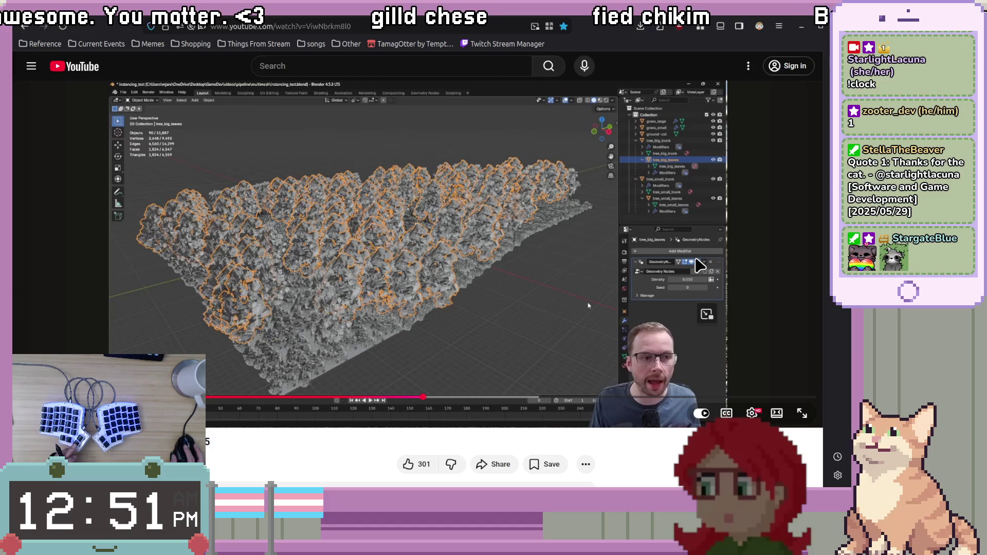
click(777, 248)
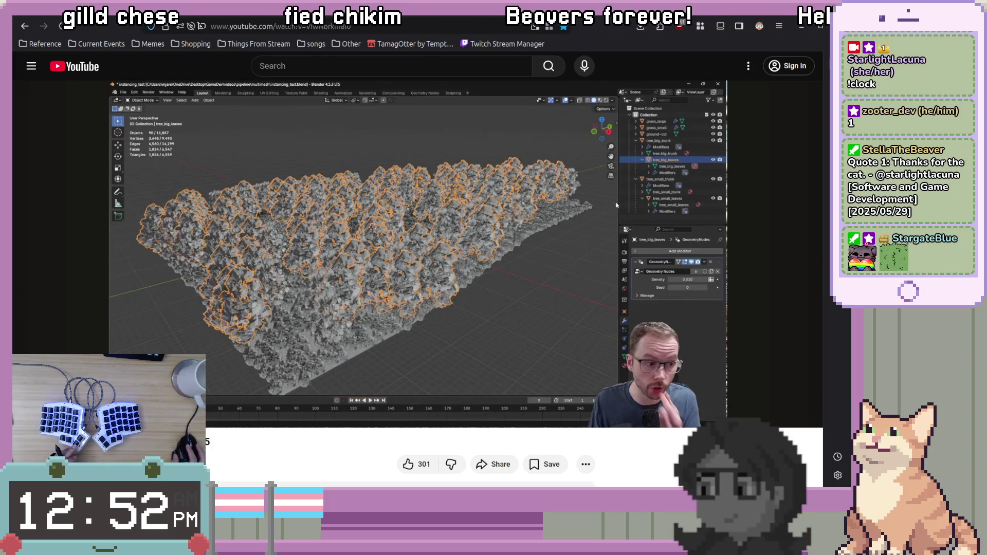
click(776, 247)
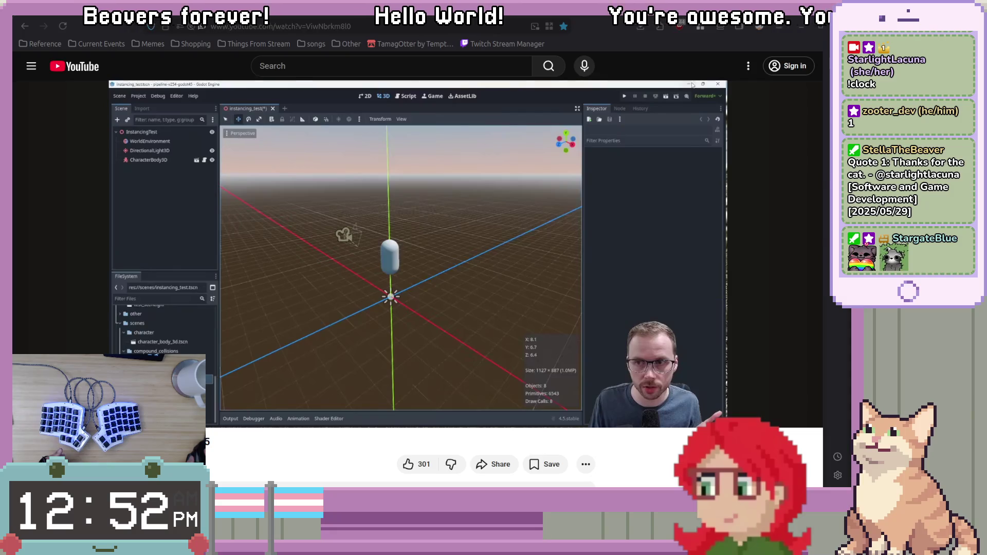
Switch to the Blender waterfall project, then to the Godot waterfall scene
key(alt+Tab)
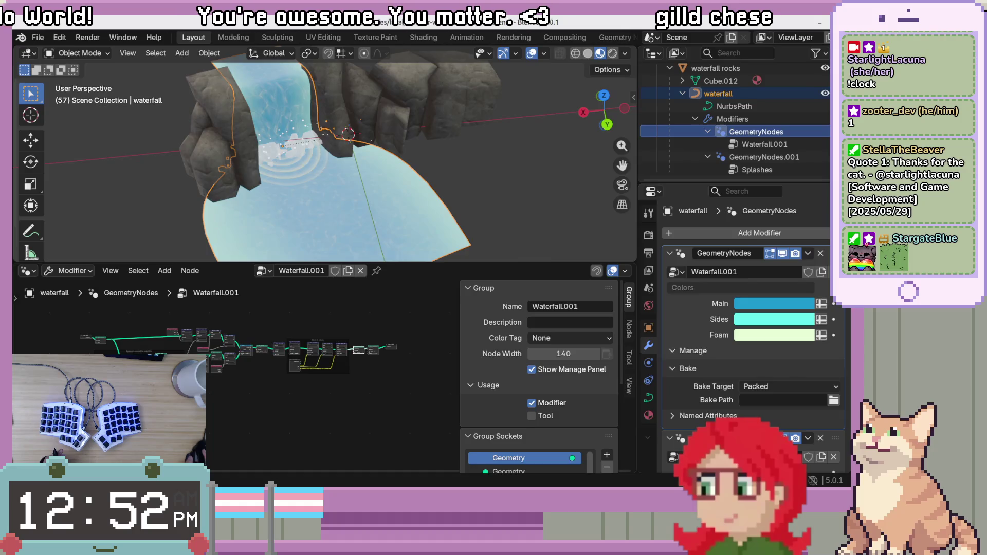
key(alt+Tab)
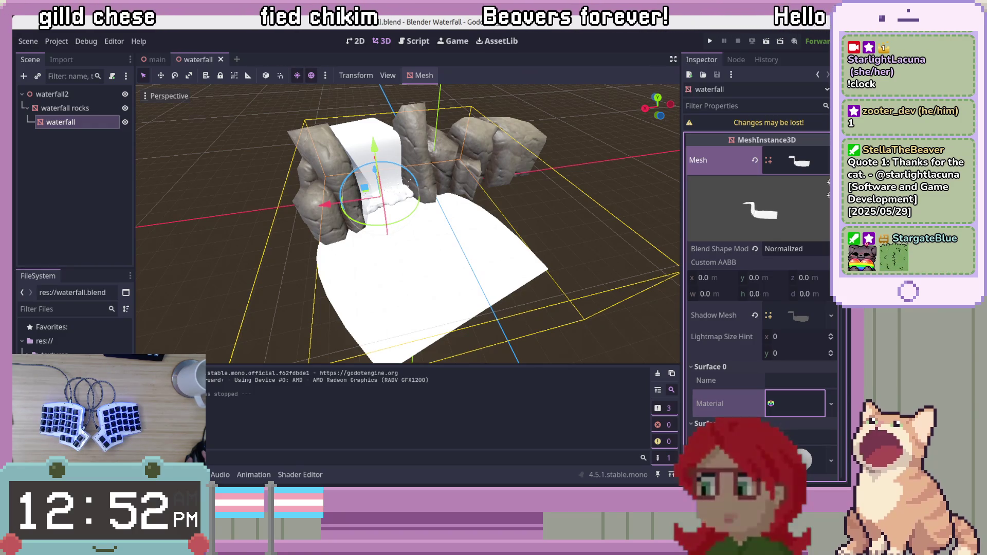
Switch from the Godot waterfall scene back to the YouTube tutorial
key(alt+Tab)
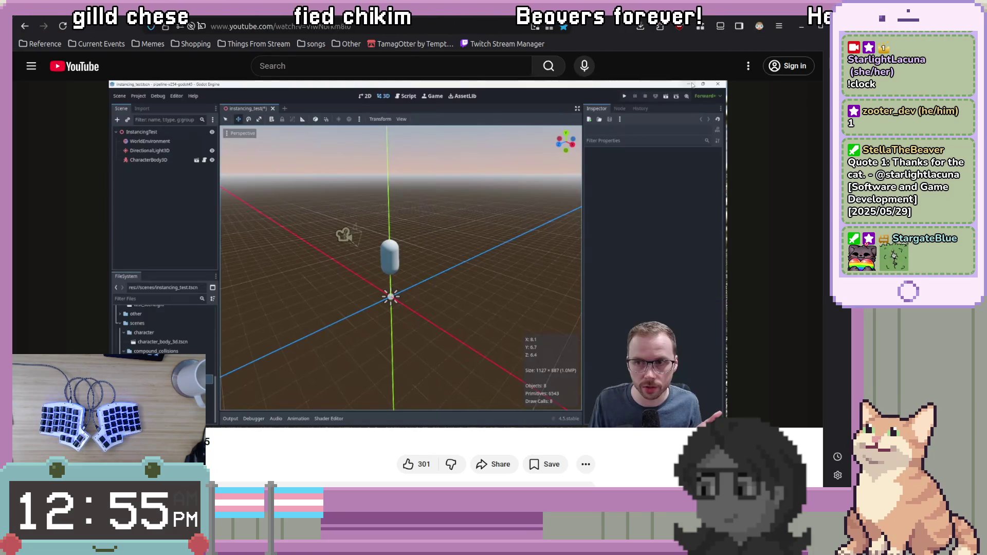
Watch the trees import into Godot, pausing on instancing_test and the GN Instance nodes, then return to Blender
click(608, 288)
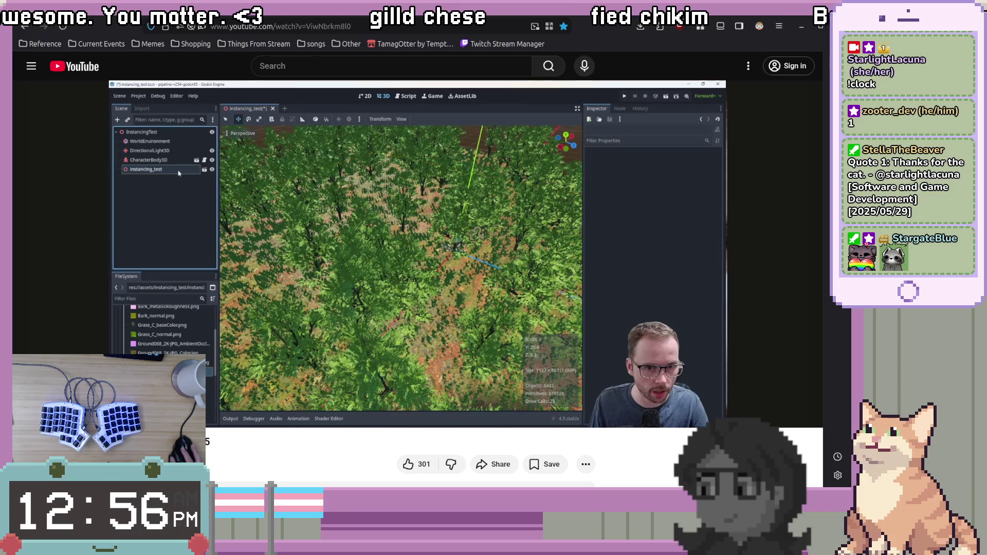
click(491, 279)
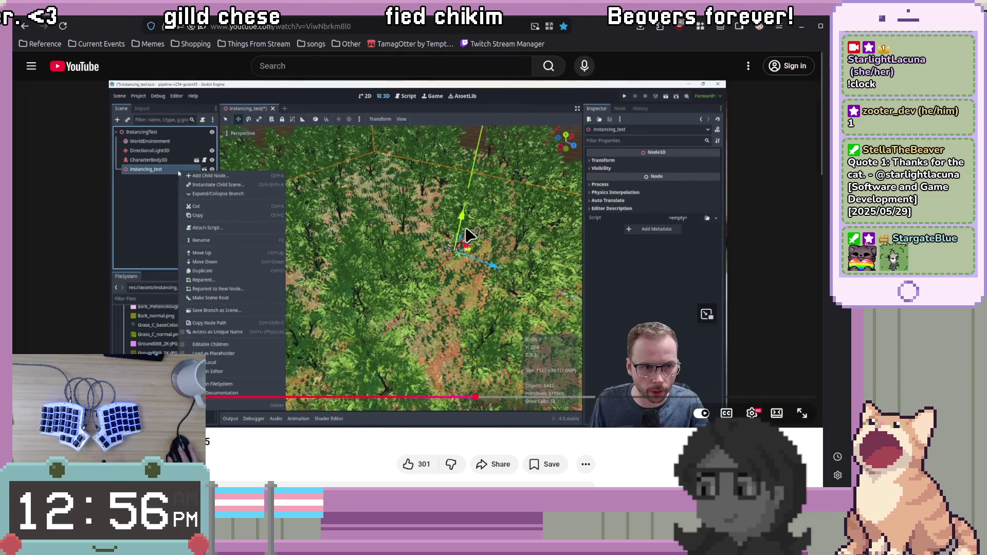
click(447, 211)
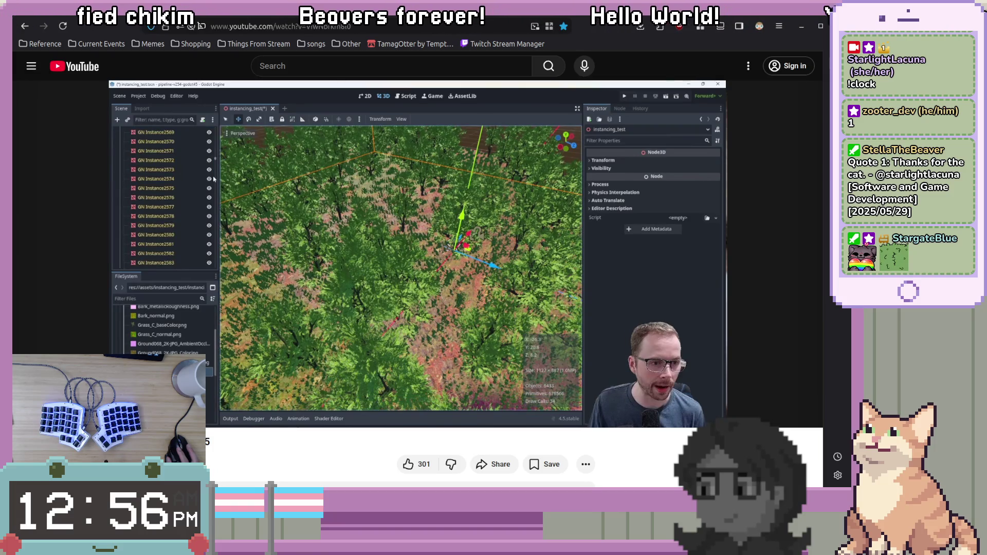
click(348, 228)
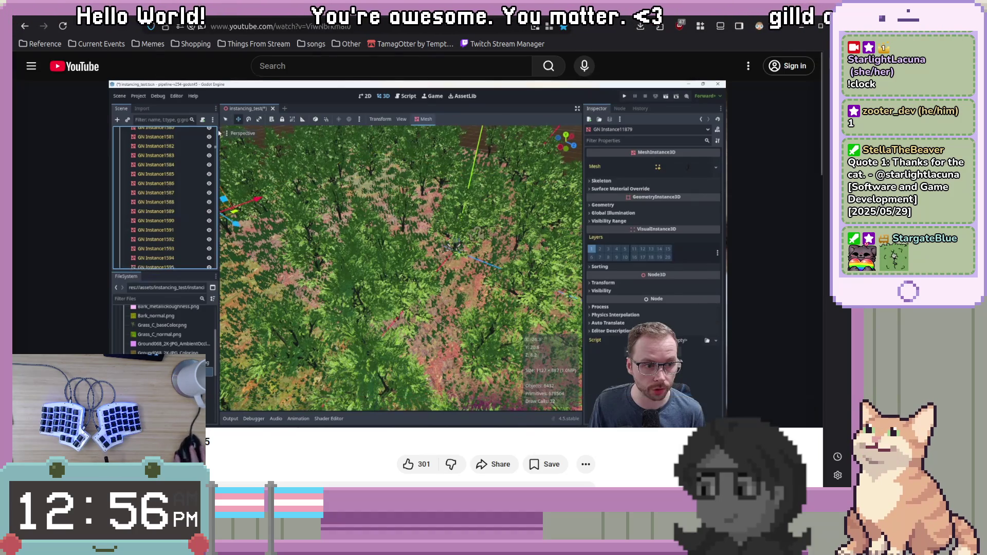
key(alt+Tab)
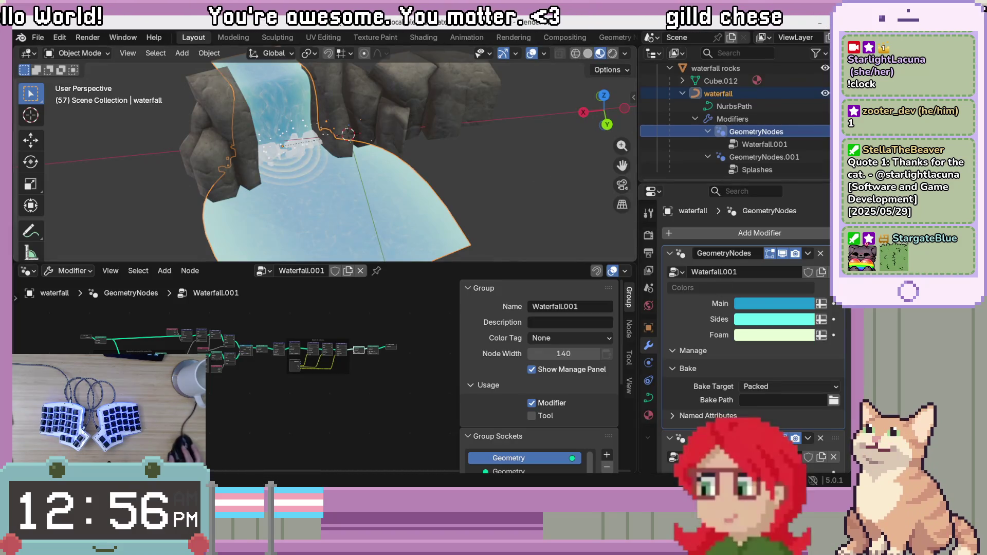
Switch from Blender back to the paused tutorial showing the GN Instance trees in Godot
key(alt+Tab)
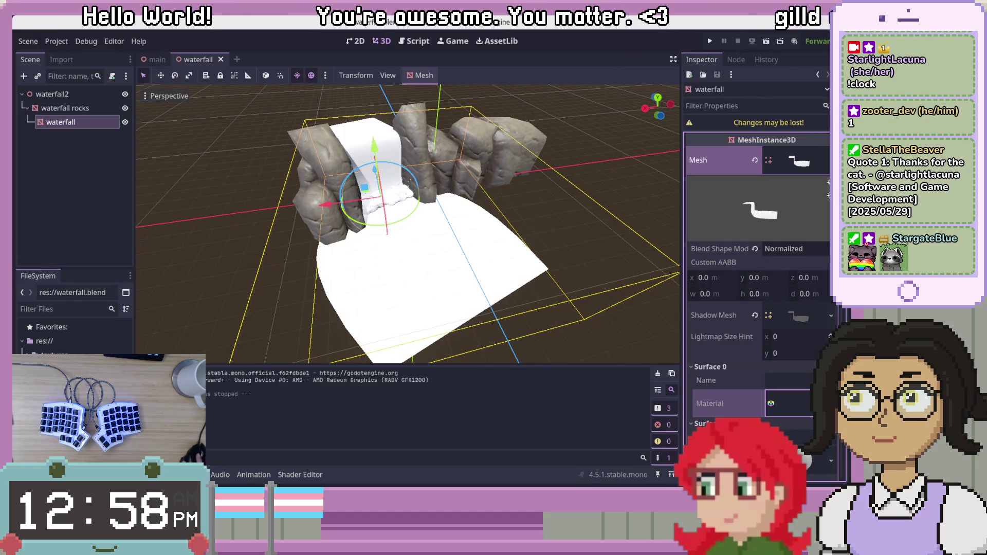
Orbit and zoom the viewport around the imported waterfall mesh, then switch back to Blender
scroll(395, 177, up, 10)
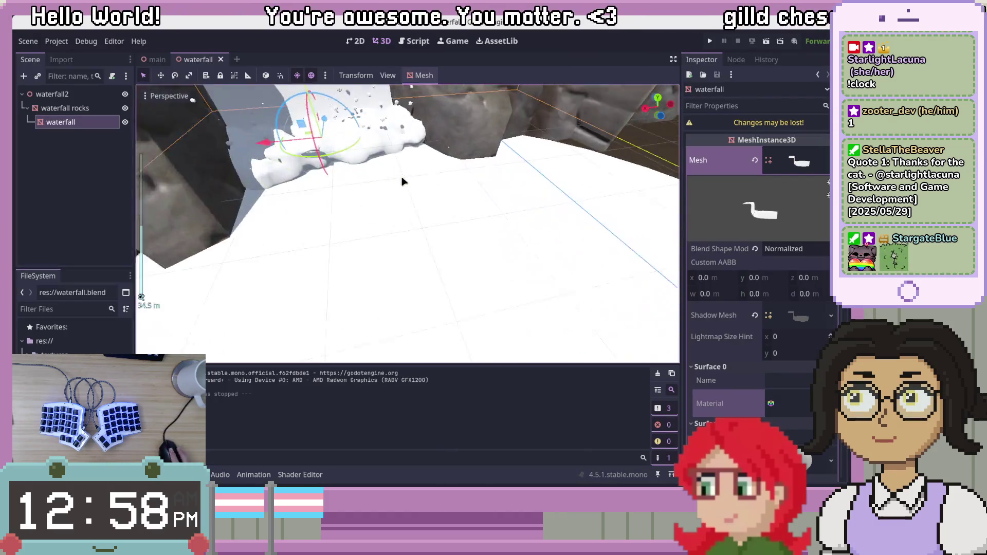
mouse_move(376, 170)
middle_down()
mouse_move(364, 220)
mouse_move(357, 170)
mouse_move(409, 134)
mouse_move(401, 147)
mouse_move(515, 269)
middle_up()
scroll(400, 162, down, 2)
scroll(516, 269, down, 4)
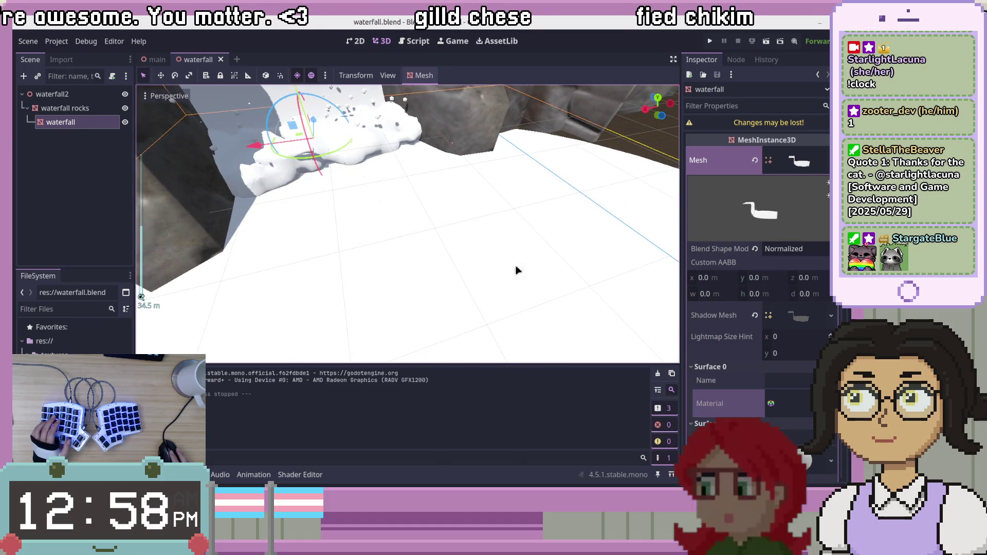
key(alt+Tab)
scroll(276, 120, up, 5)
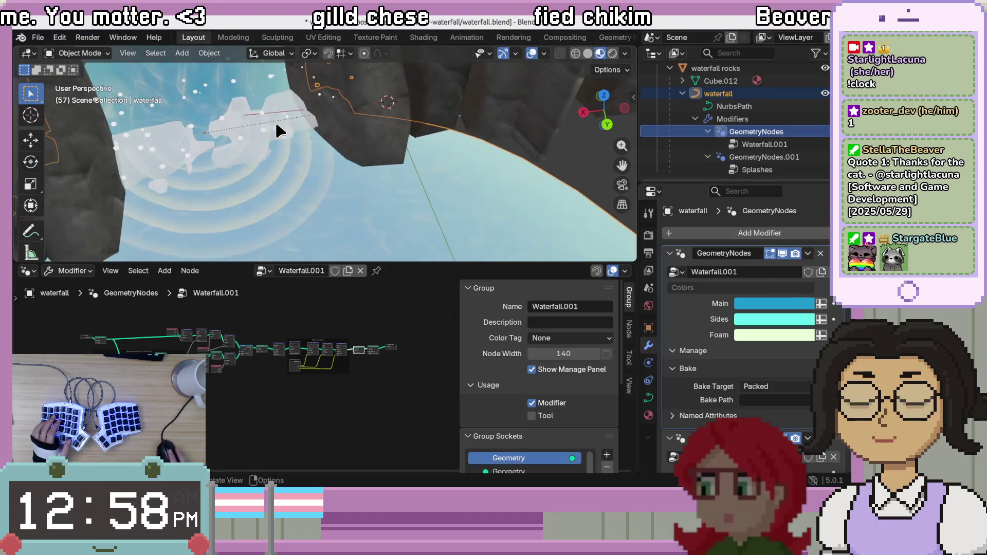
scroll(275, 126, down, 3)
mouse_move(379, 159)
middle_down()
mouse_move(381, 148)
mouse_move(381, 163)
middle_up()
right_click(381, 163)
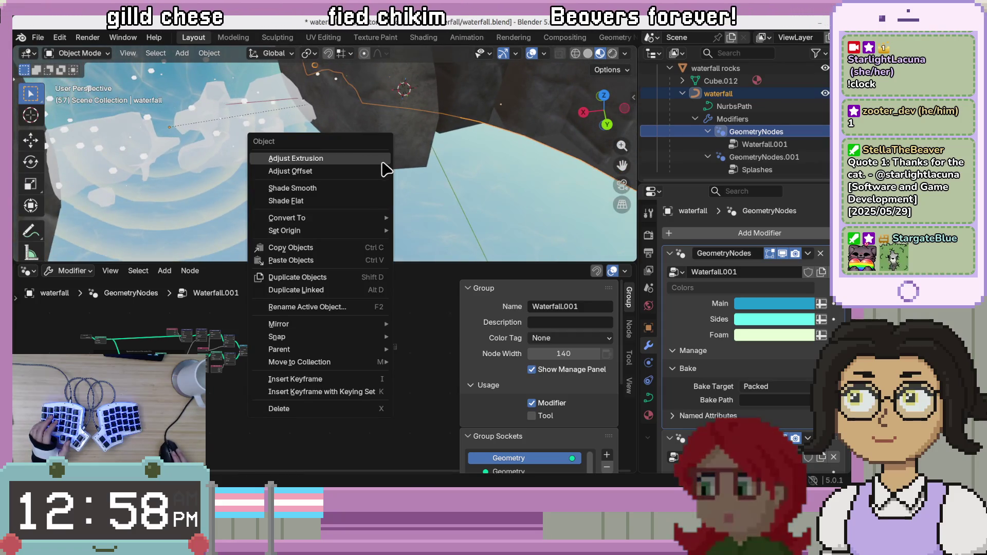
key(Escape)
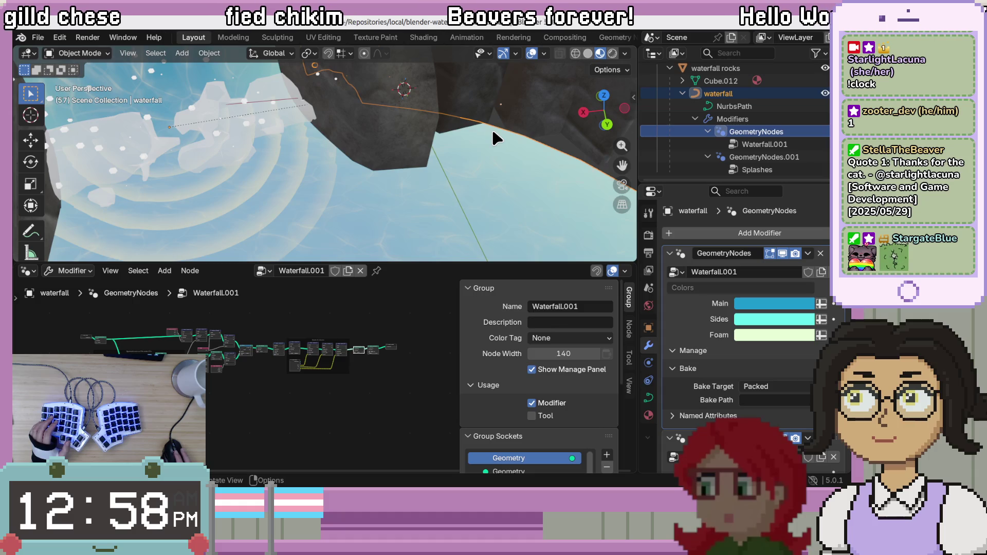
mouse_move(430, 159)
middle_down()
mouse_move(354, 181)
mouse_move(430, 171)
mouse_move(406, 167)
middle_up()
click(308, 140)
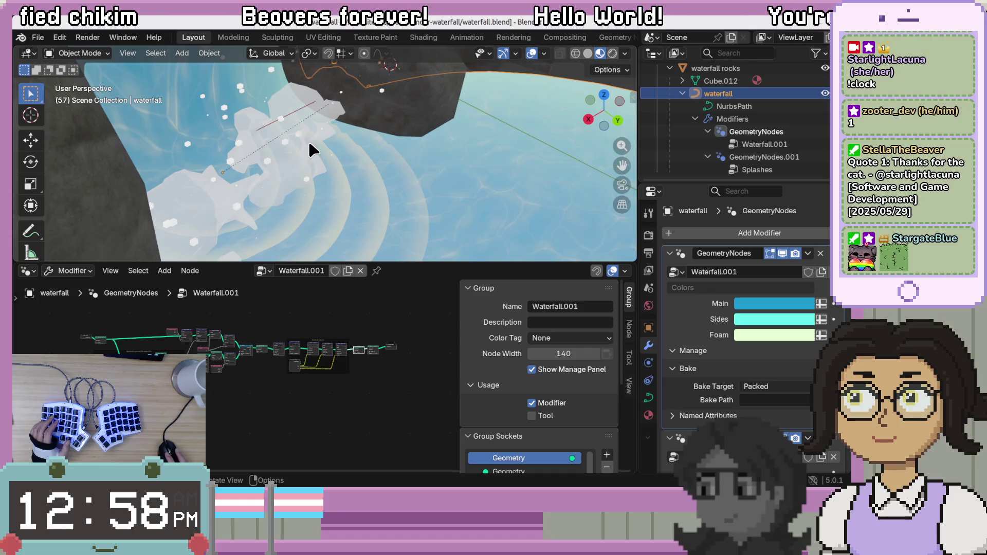
mouse_move(333, 187)
middle_down()
mouse_move(346, 165)
mouse_move(342, 190)
mouse_move(298, 199)
mouse_move(294, 158)
mouse_move(212, 135)
middle_up()
mouse_move(176, 189)
middle_down()
mouse_move(187, 185)
mouse_move(169, 190)
middle_up()
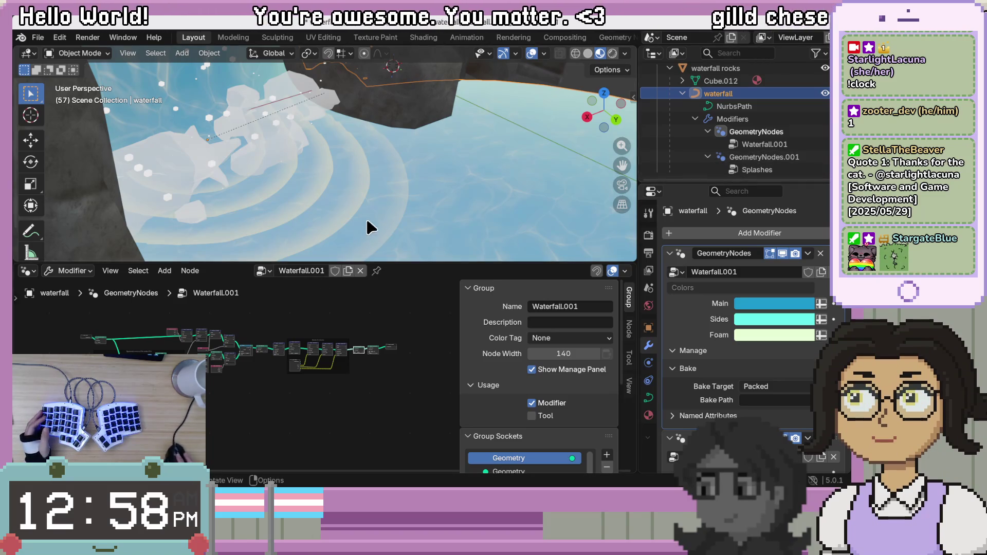
middle_drag(368, 223, 379, 215)
scroll(378, 215, down, 5)
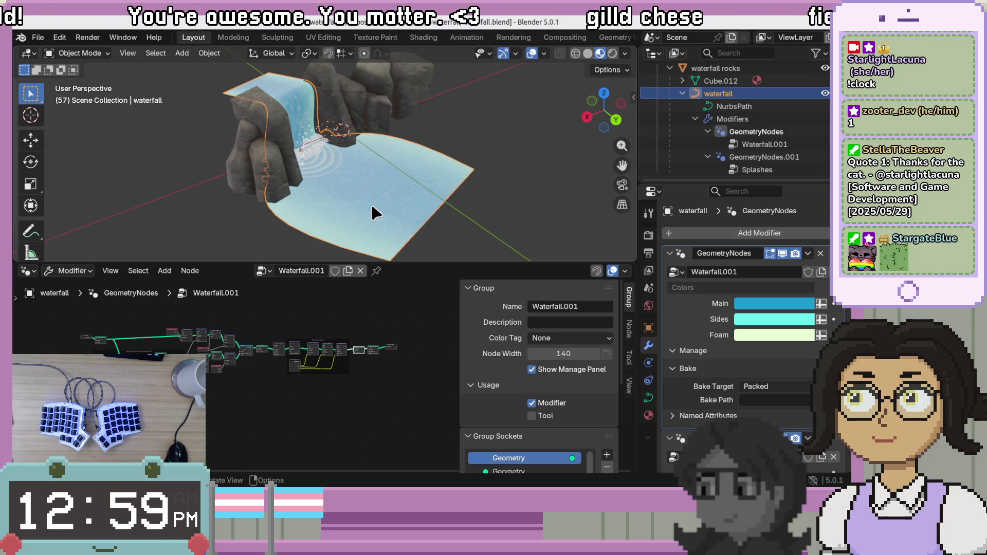
scroll(404, 205, up, 1)
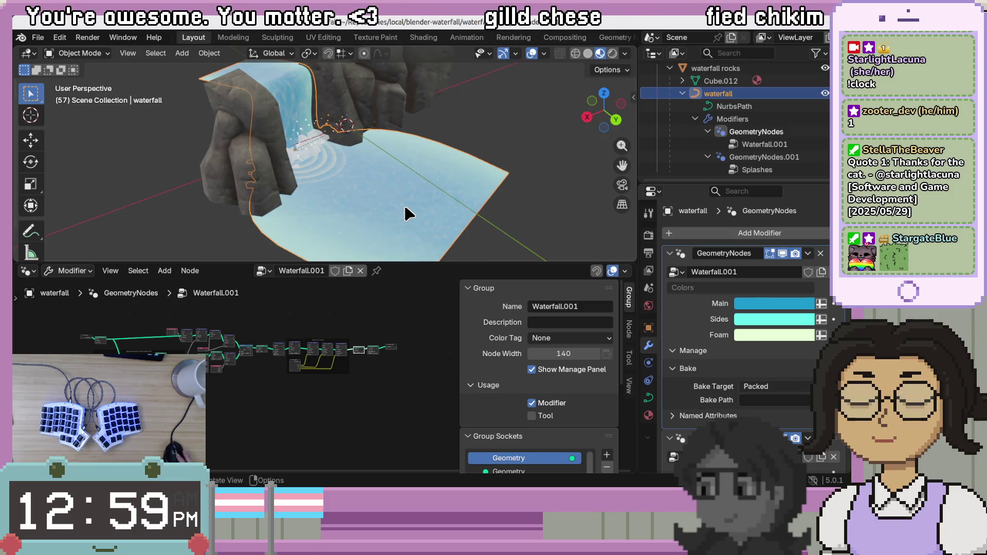
scroll(405, 207, up, 3)
mouse_move(405, 155)
middle_down()
mouse_move(409, 185)
mouse_move(326, 177)
middle_up()
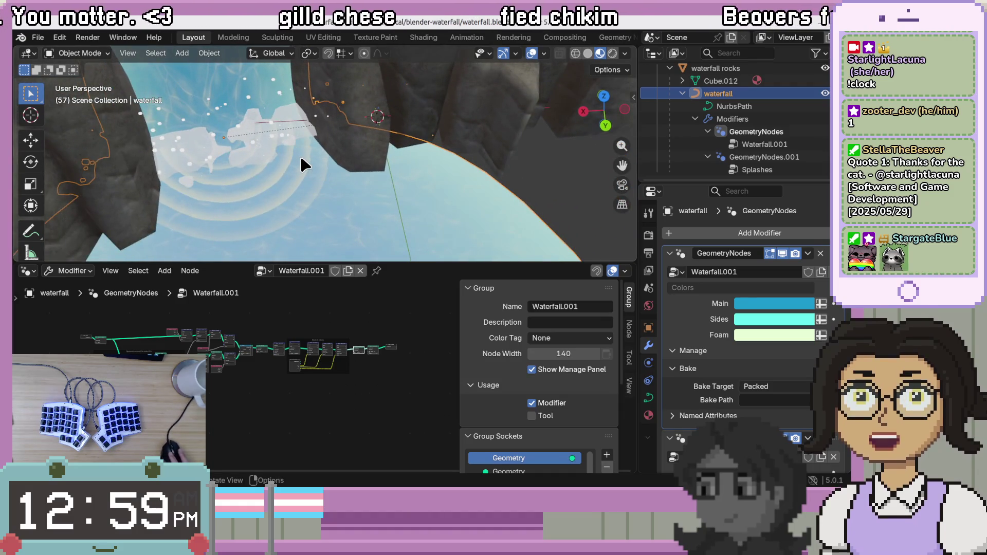
scroll(308, 360, up, 2)
scroll(380, 339, up, 6)
middle_drag(379, 335, 347, 404)
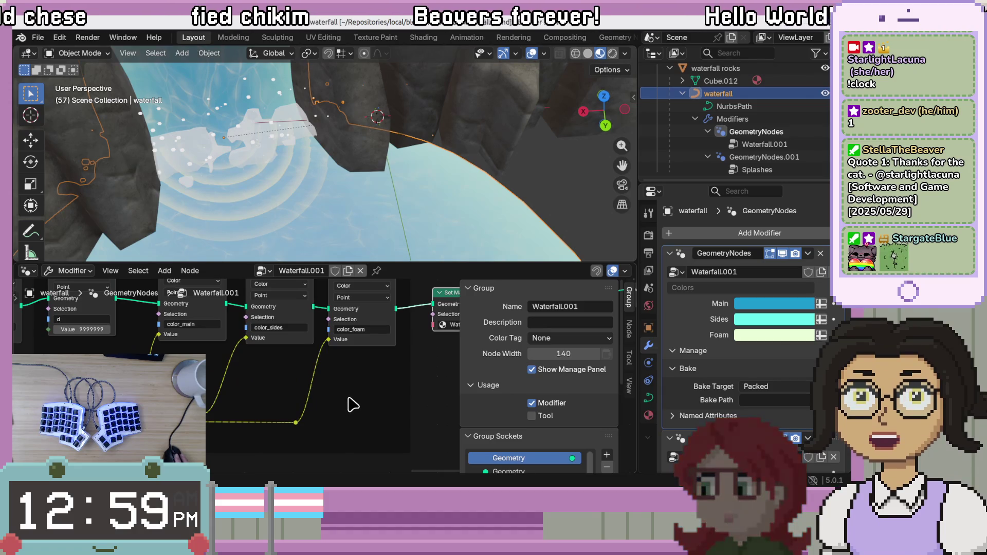
scroll(352, 406, down, 2)
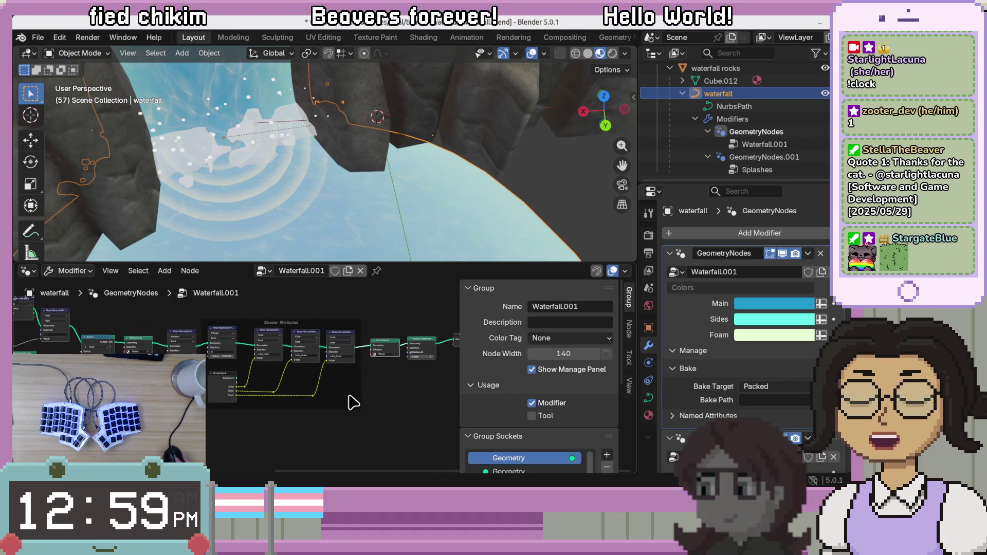
mouse_move(346, 403)
middle_down()
mouse_move(208, 370)
mouse_move(210, 406)
middle_up()
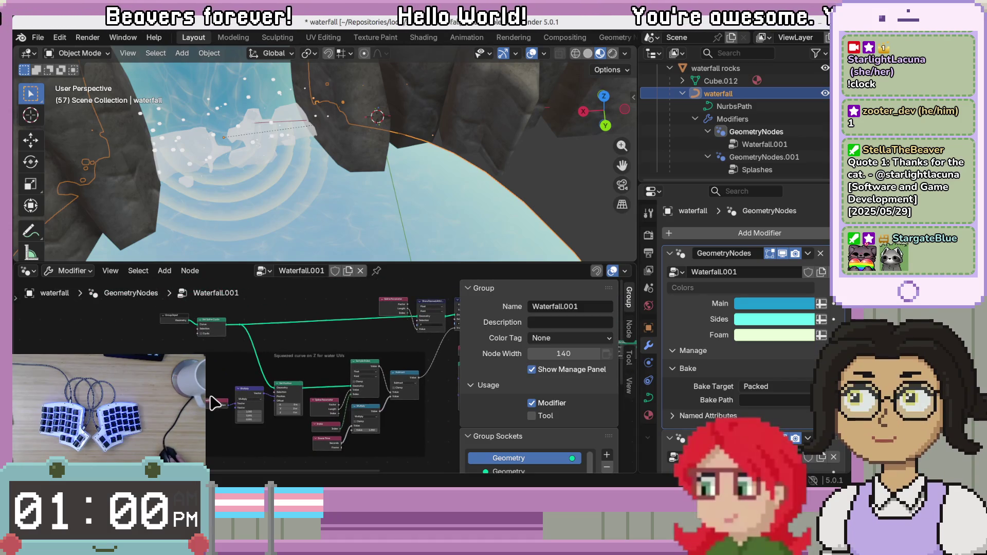
scroll(218, 401, down, 2)
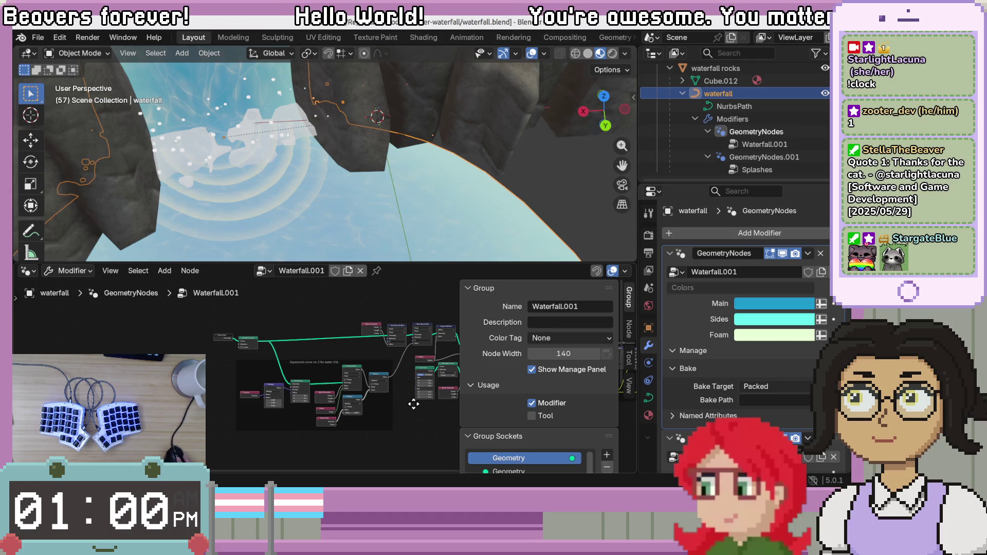
middle_drag(414, 404, 391, 400)
scroll(434, 189, down, 5)
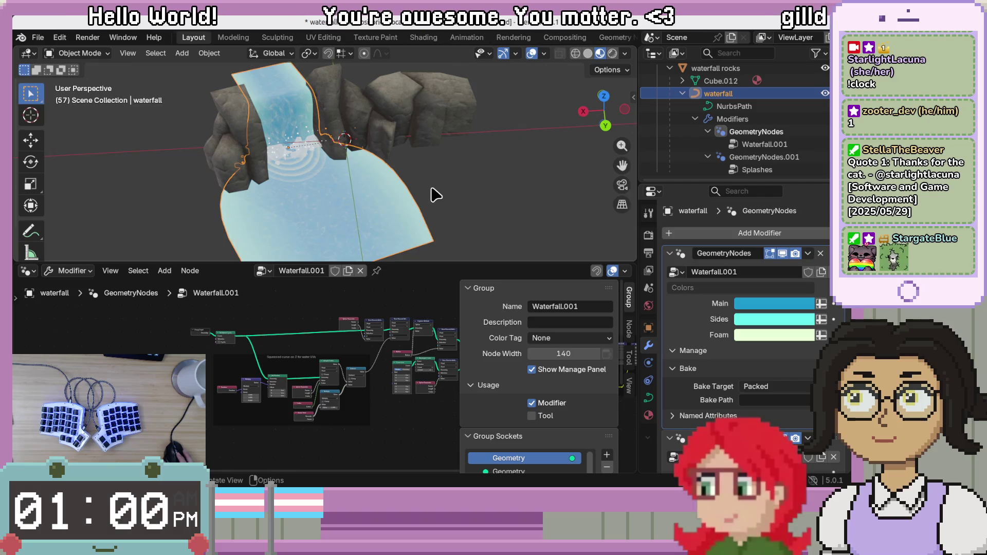
Open the GeometryNodes.001 Splashes node group, deselect everything and start playing the splash animation
click(758, 160)
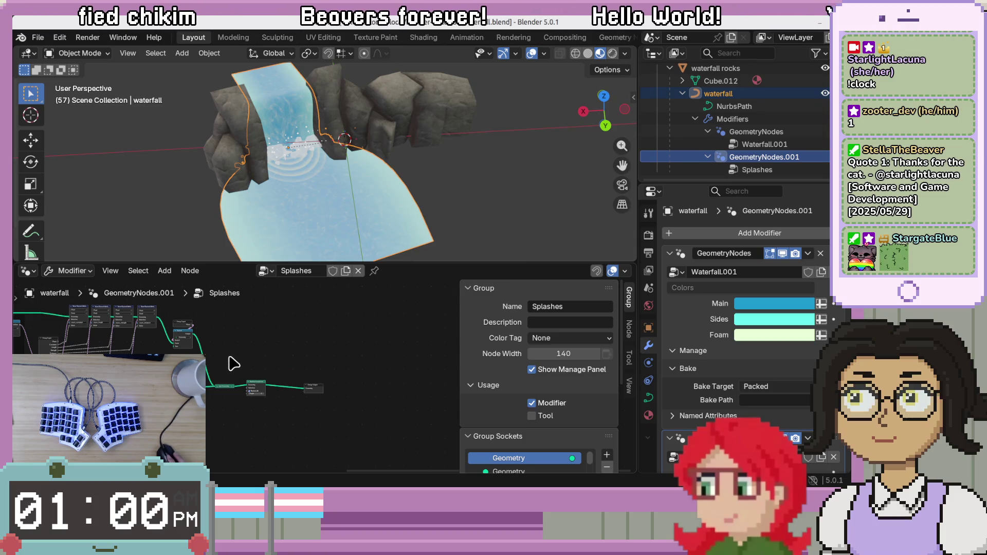
middle_drag(234, 364, 293, 340)
key(alt+a)
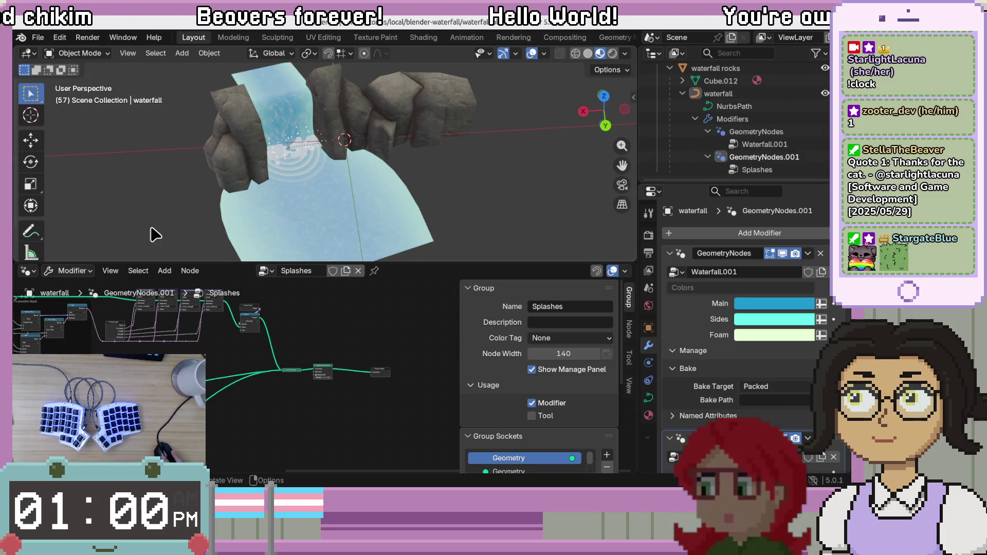
key(space)
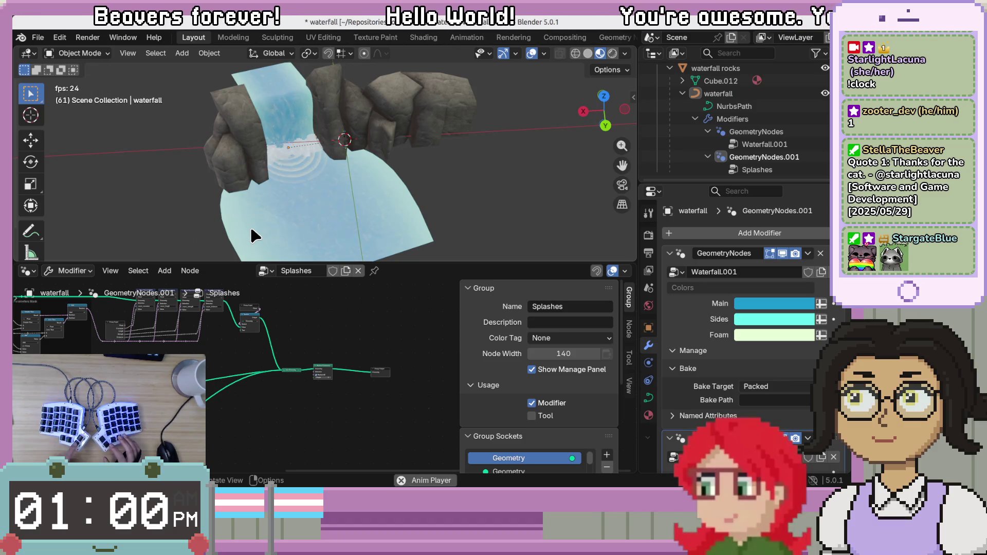
Survey the Wave Parameters Mask, Store Named Attribute, Distance Parameter and Remove Everything except water frames
scroll(261, 222, up, 3)
scroll(258, 221, down, 2)
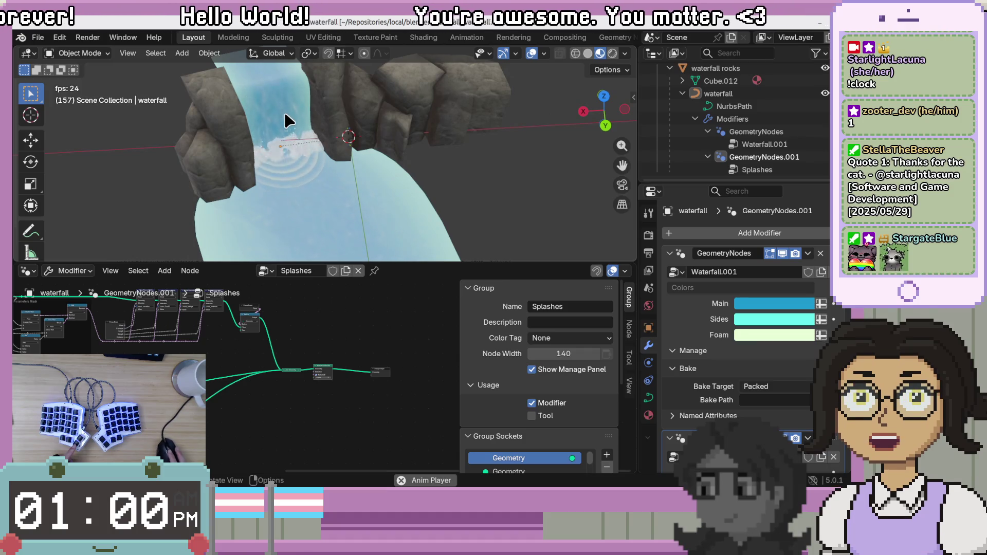
scroll(287, 232, down, 4)
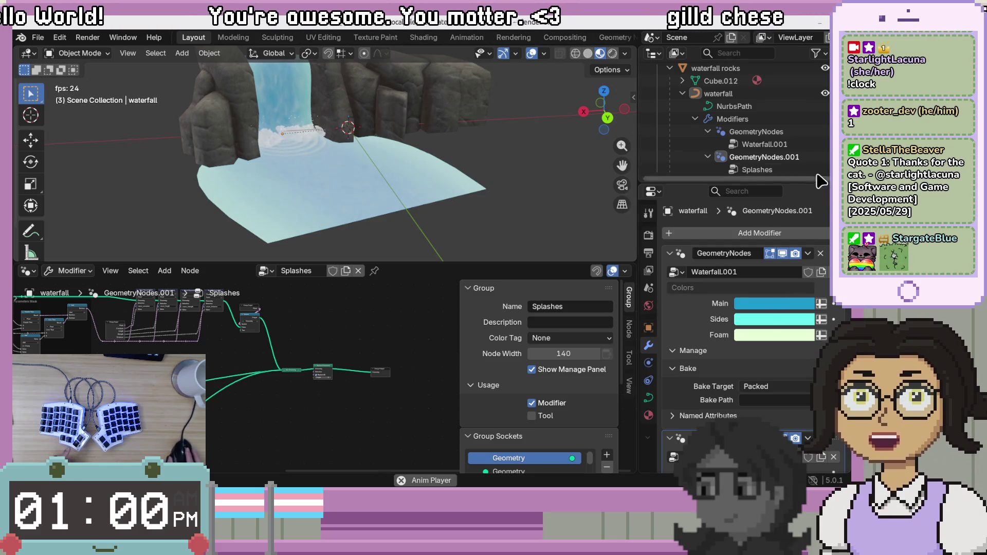
scroll(486, 195, down, 2)
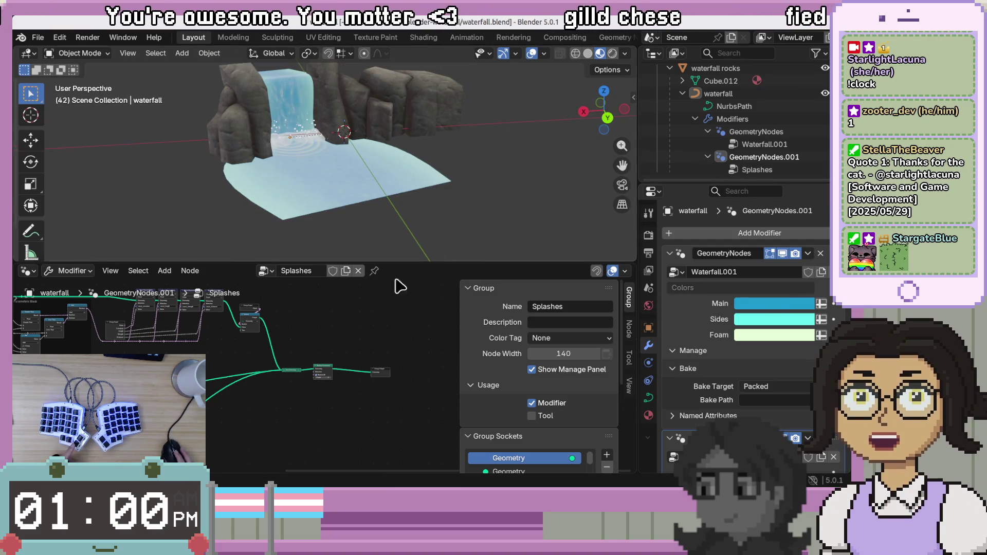
scroll(327, 376, up, 4)
mouse_move(105, 350)
middle_down()
mouse_move(374, 385)
mouse_move(434, 404)
middle_up()
mouse_move(100, 344)
middle_down()
mouse_move(319, 379)
mouse_move(298, 397)
mouse_move(326, 417)
middle_up()
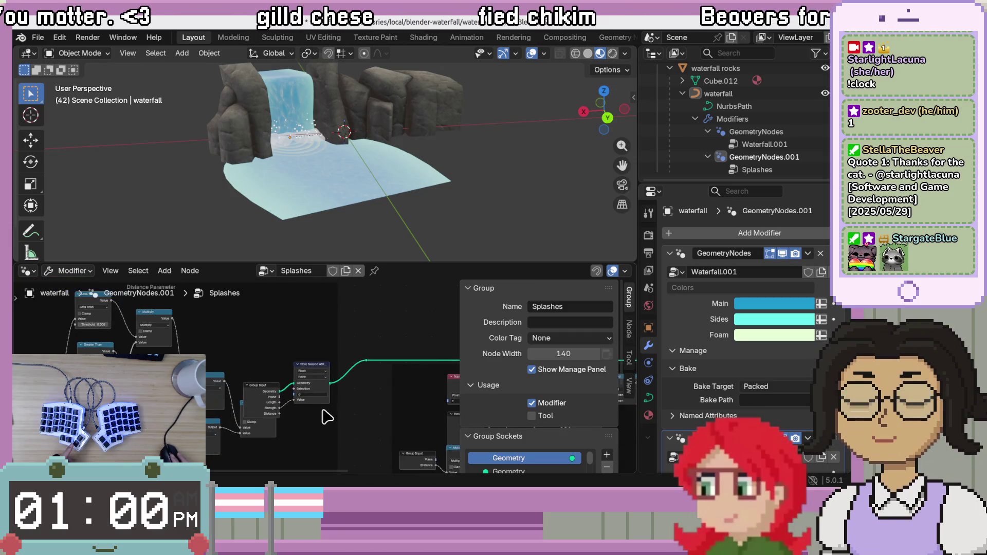
scroll(326, 417, down, 1)
mouse_move(242, 463)
middle_down()
mouse_move(247, 401)
mouse_move(316, 409)
mouse_move(283, 326)
mouse_move(295, 365)
middle_up()
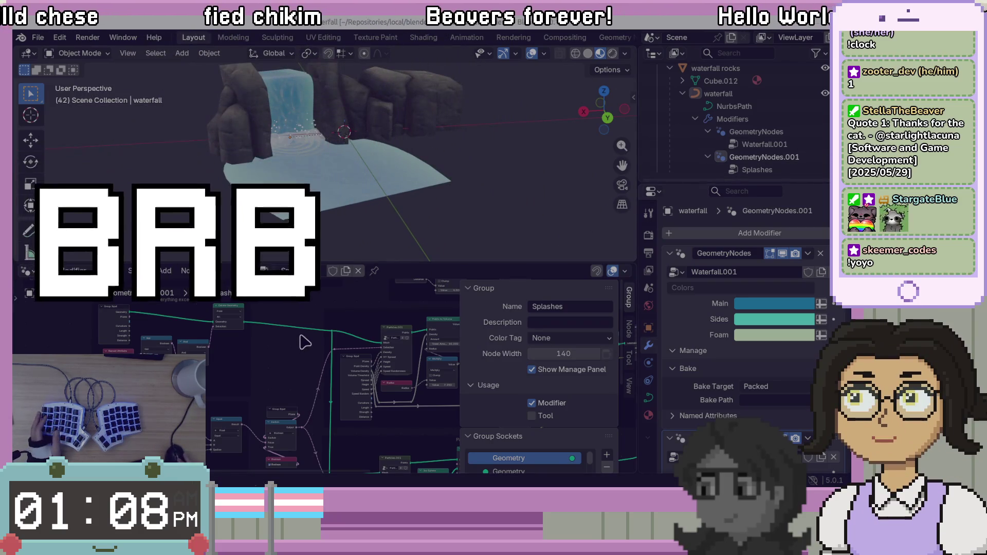
Enlarge the node editor, frame the Distance Parameter nodes and hide the group settings panel
drag(393, 265, 393, 155)
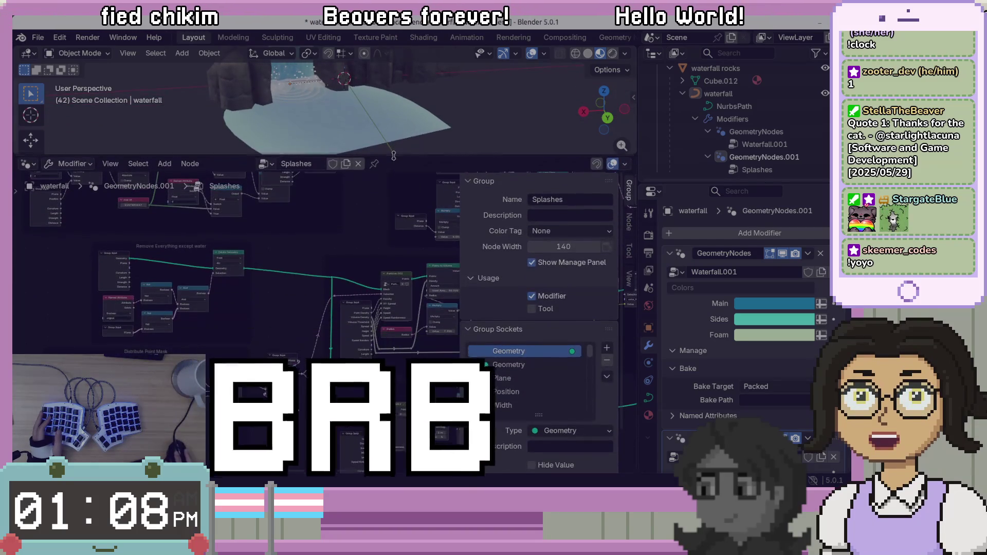
middle_drag(276, 247, 401, 354)
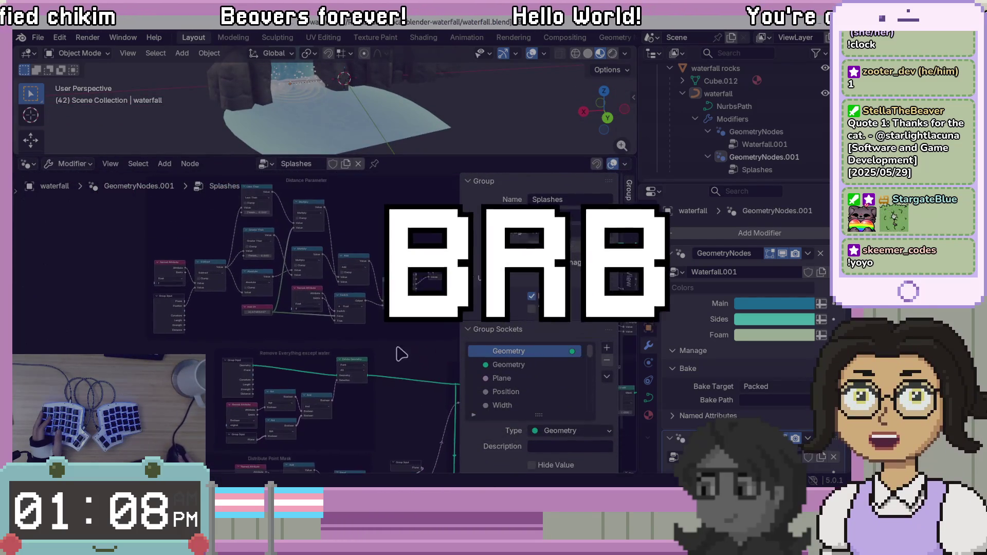
scroll(334, 280, up, 3)
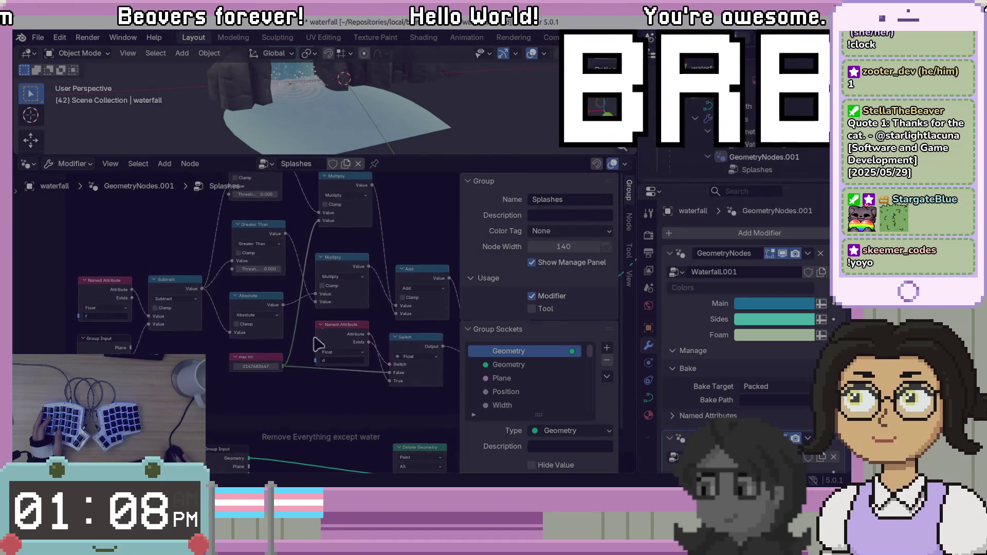
mouse_move(418, 232)
middle_down()
mouse_move(406, 295)
mouse_move(403, 287)
middle_up()
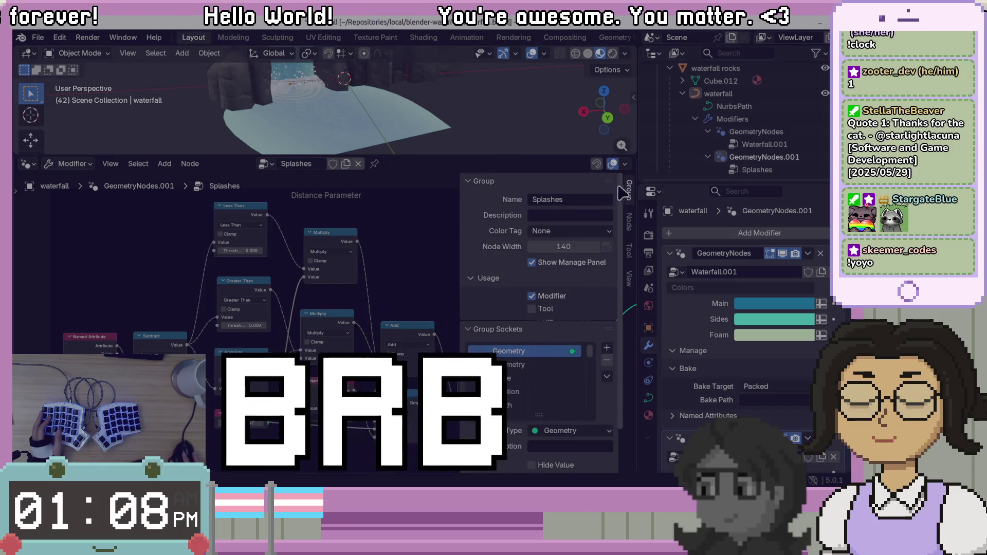
click(627, 195)
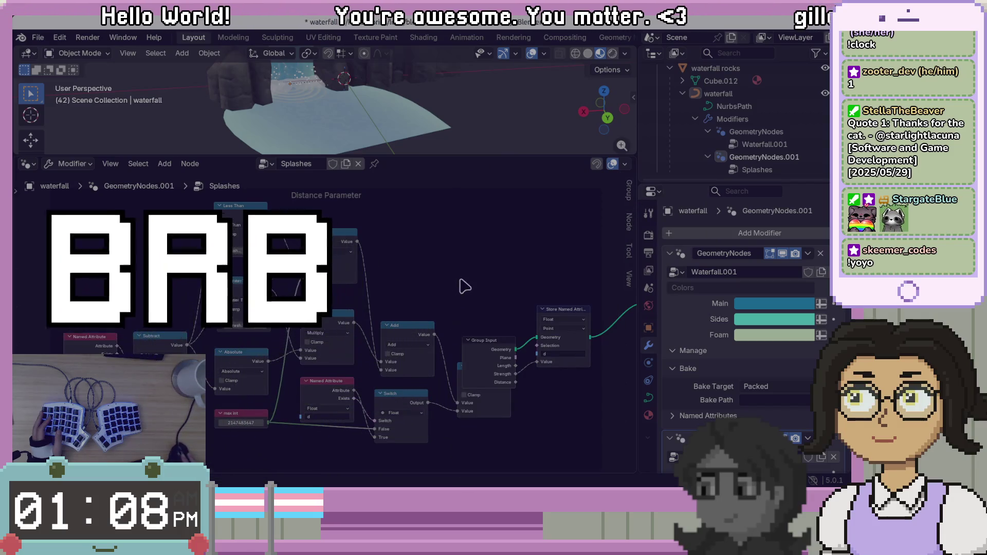
Move the Group Input node upward so the Minimum node beneath is uncovered
scroll(464, 286, down, 2)
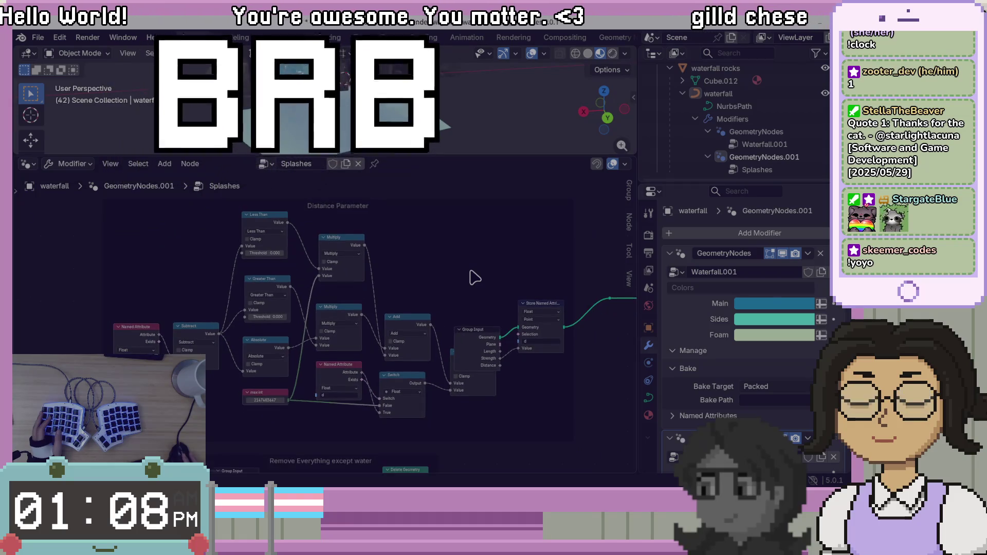
scroll(474, 278, up, 1)
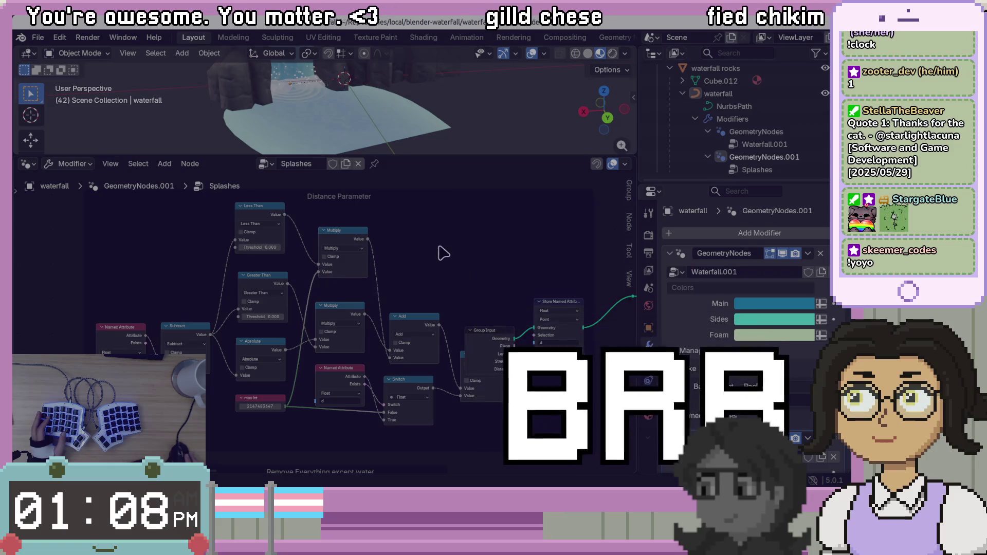
shift+scroll(440, 250, up, 1)
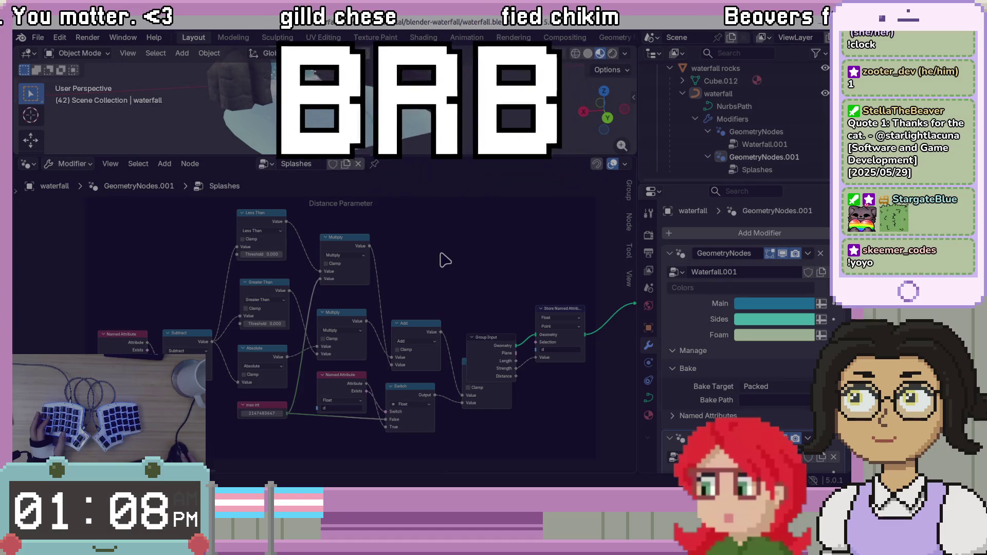
mouse_move(482, 339)
mouse_down()
mouse_move(476, 297)
mouse_move(478, 307)
mouse_up()
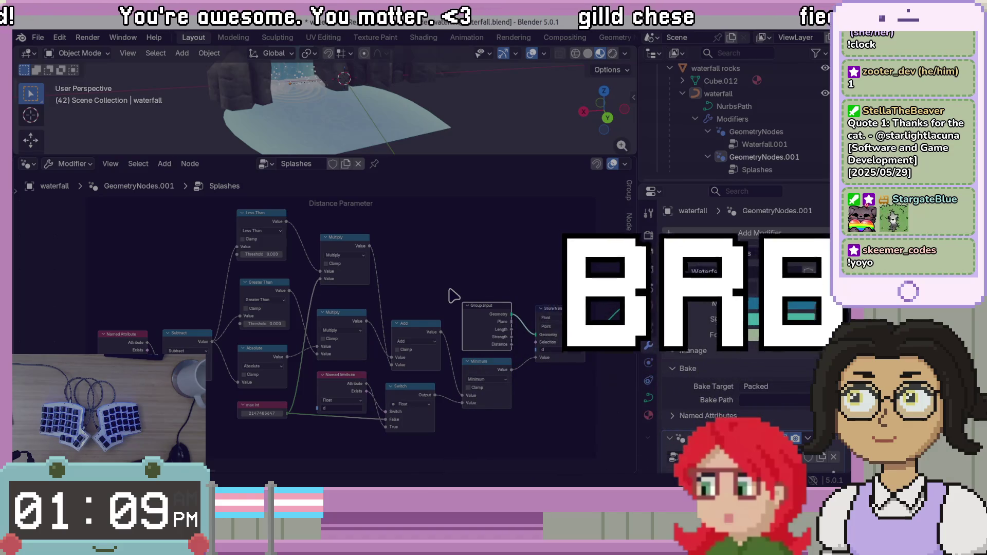
Zoom out and pan to the Distribute Point Mask and Particles nodes
scroll(472, 271, down, 1)
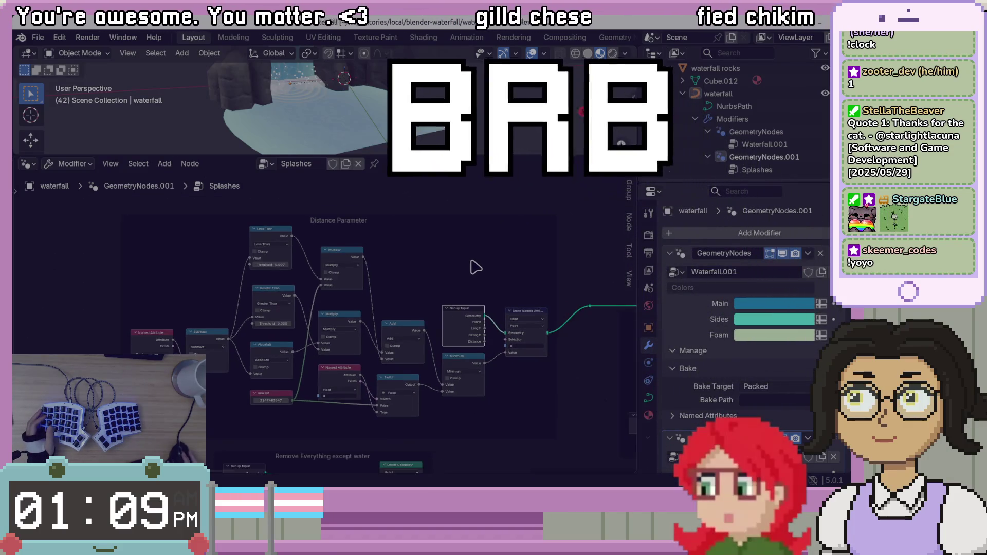
scroll(472, 278, down, 1)
mouse_move(550, 425)
middle_down()
mouse_move(467, 324)
mouse_move(504, 245)
middle_up()
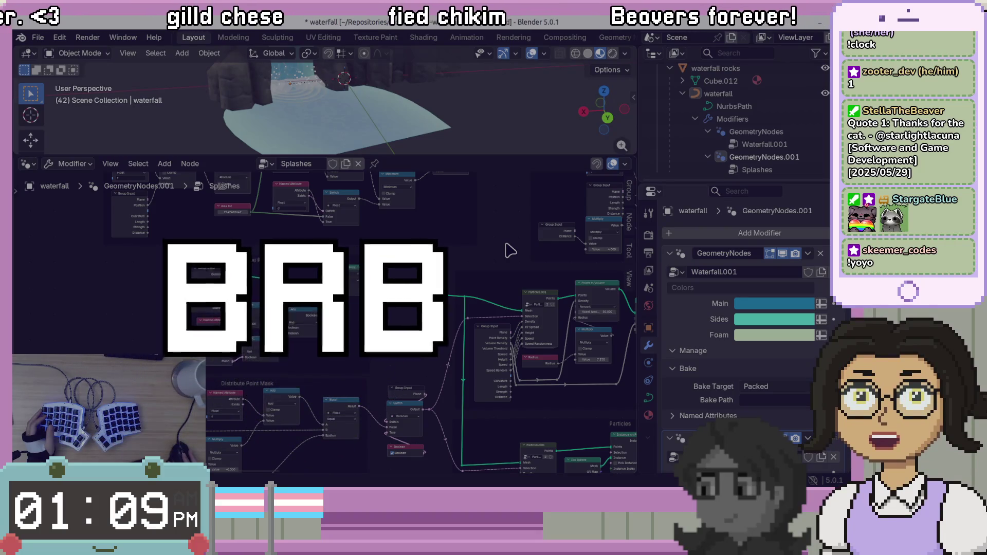
Pan past the splash particle nodes and centre on the Wave Parameters Mask's Greater Than/Less Than/And nodes
scroll(509, 251, up, 1)
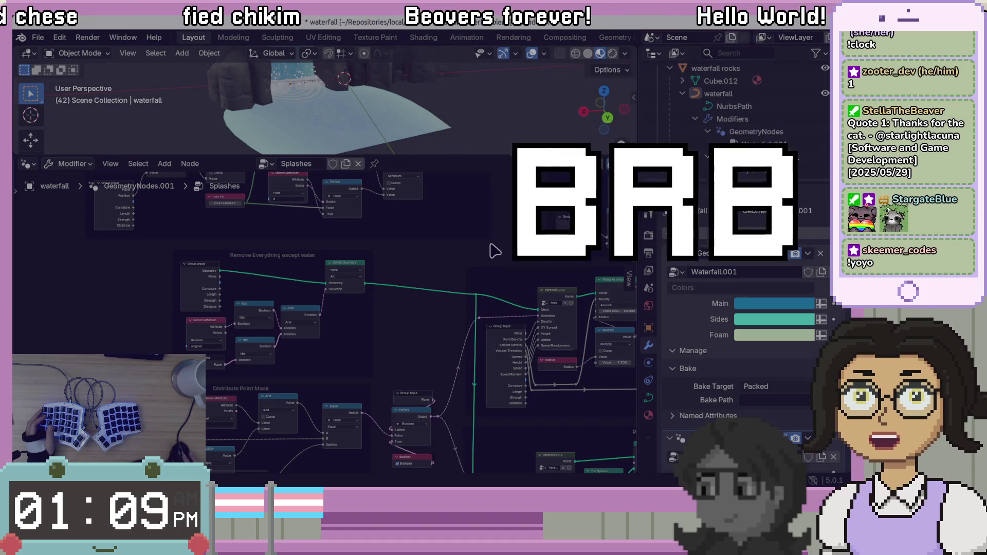
mouse_move(495, 250)
middle_down()
mouse_move(517, 302)
mouse_move(523, 292)
mouse_move(403, 348)
mouse_move(513, 312)
mouse_move(501, 393)
middle_up()
mouse_move(524, 258)
middle_down()
mouse_move(315, 308)
mouse_move(470, 364)
mouse_move(511, 360)
mouse_move(332, 335)
mouse_move(480, 342)
mouse_move(395, 343)
mouse_move(375, 379)
middle_up()
ctrl+scroll(534, 342, down, 5)
scroll(331, 336, up, 2)
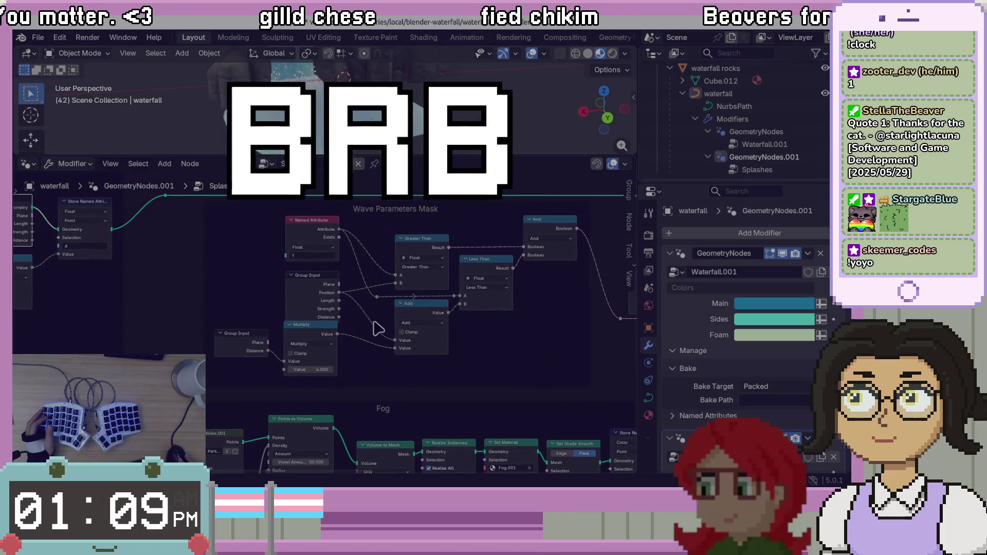
scroll(378, 326, up, 1)
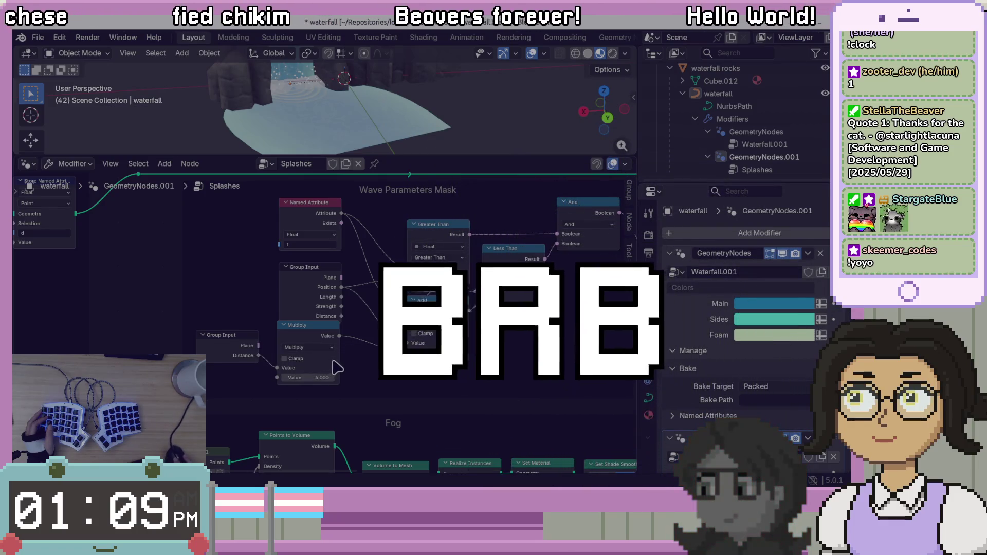
middle_drag(361, 365, 314, 392)
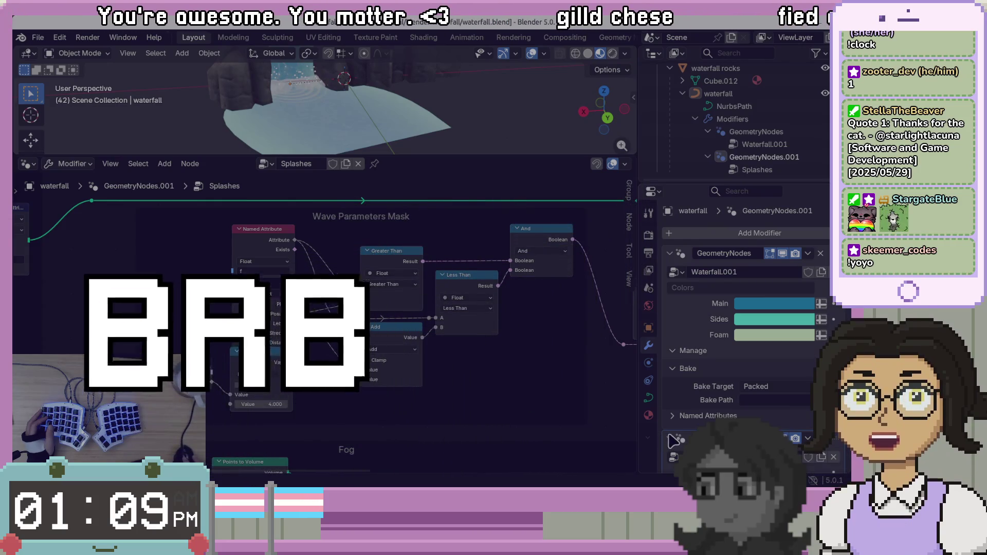
Open the Waterfall.001 node tree and browse its right-hand section
click(765, 132)
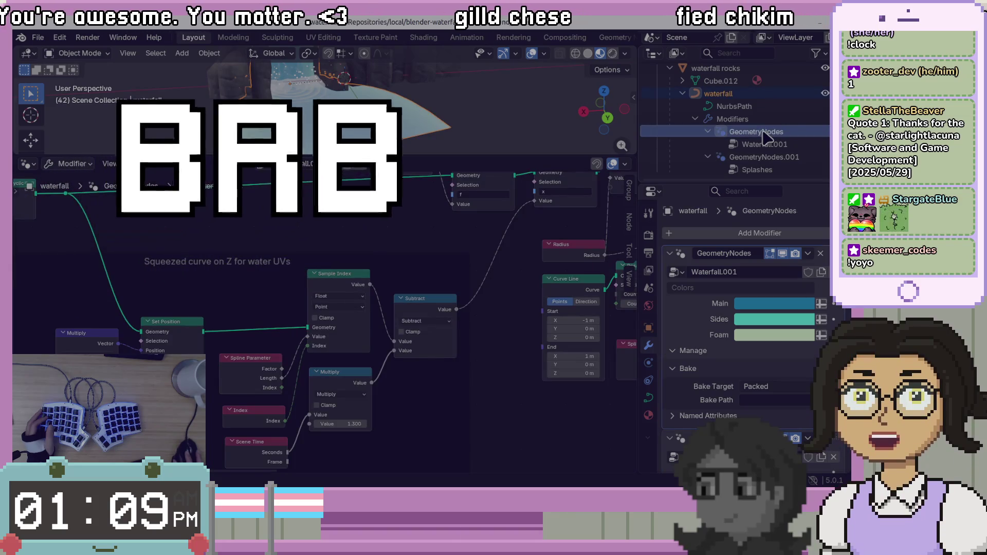
scroll(480, 348, down, 3)
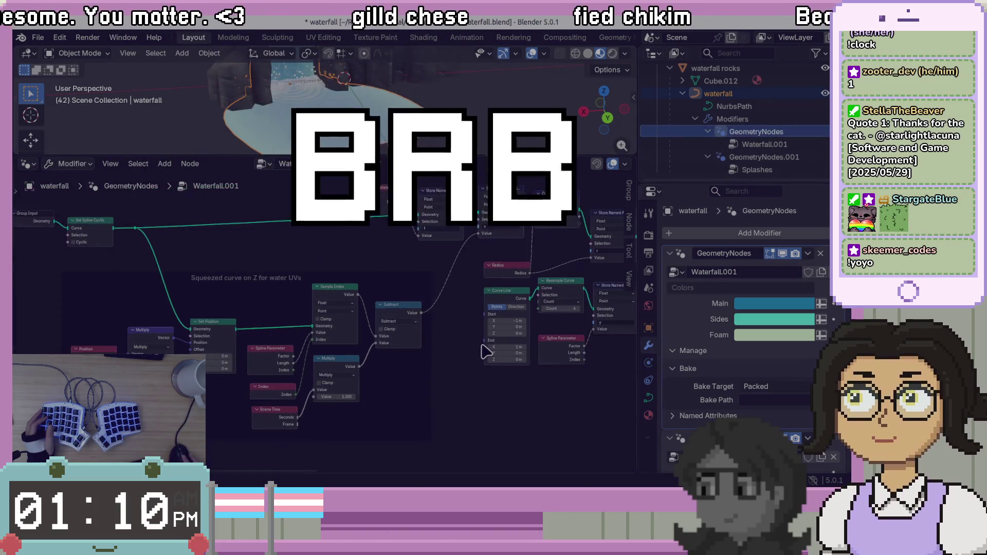
mouse_move(561, 362)
middle_down()
mouse_move(239, 374)
mouse_move(477, 382)
middle_up()
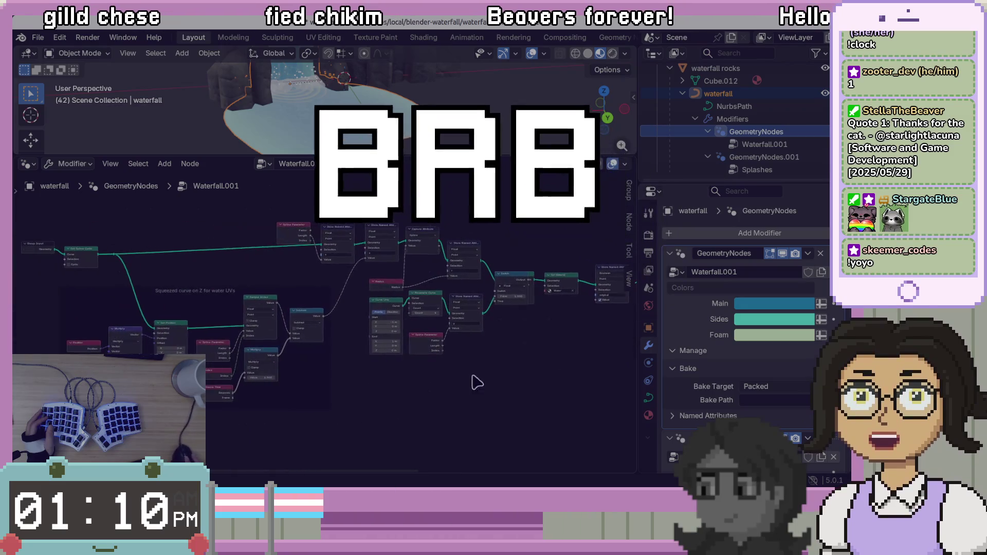
scroll(473, 380, left, 5)
scroll(303, 334, up, 1)
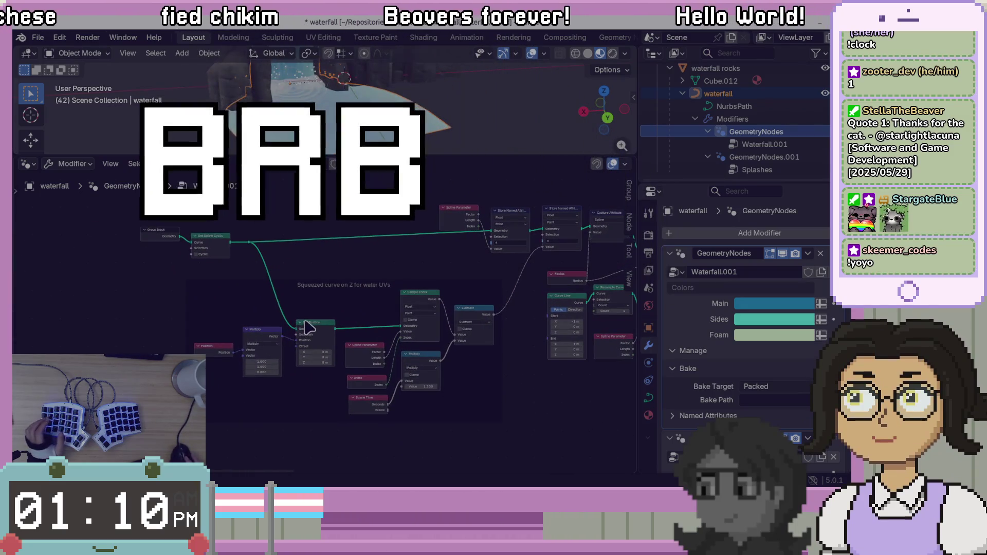
scroll(307, 327, left, 2)
scroll(307, 327, down, 1)
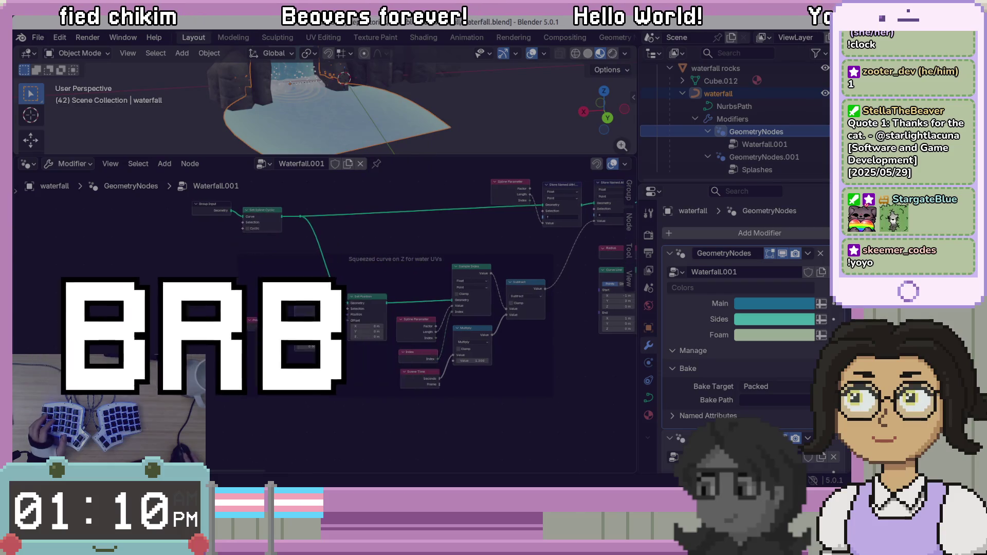
scroll(221, 212, up, 3)
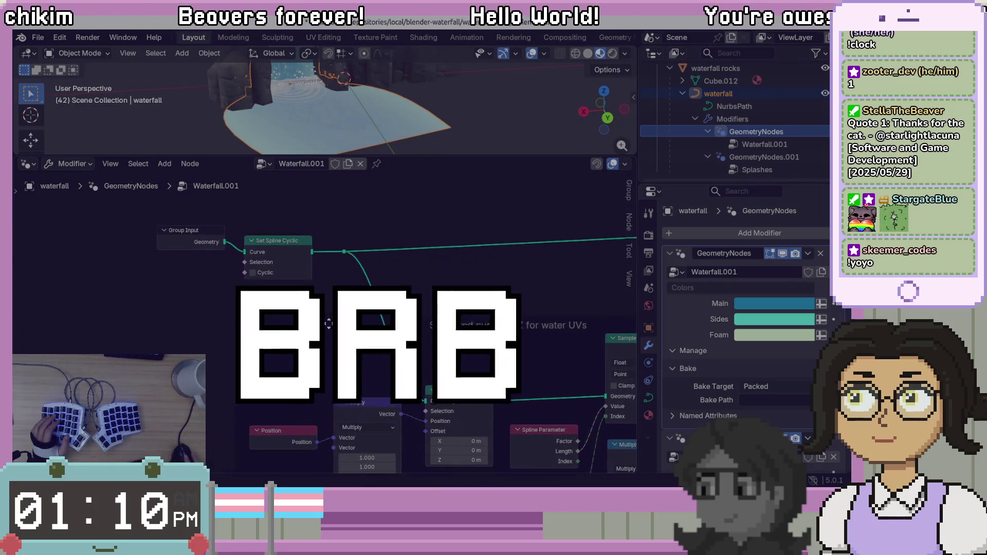
mouse_move(207, 245)
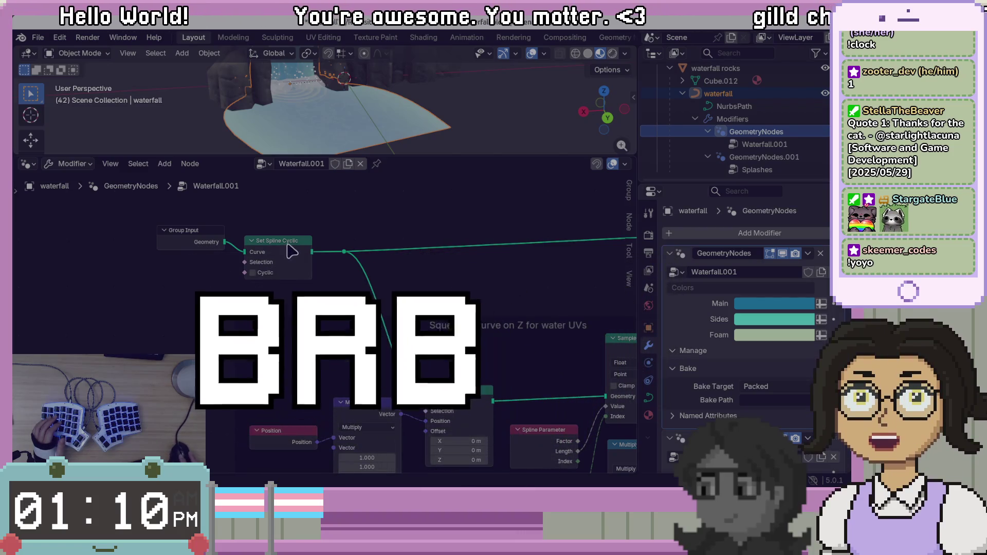
mouse_move(295, 251)
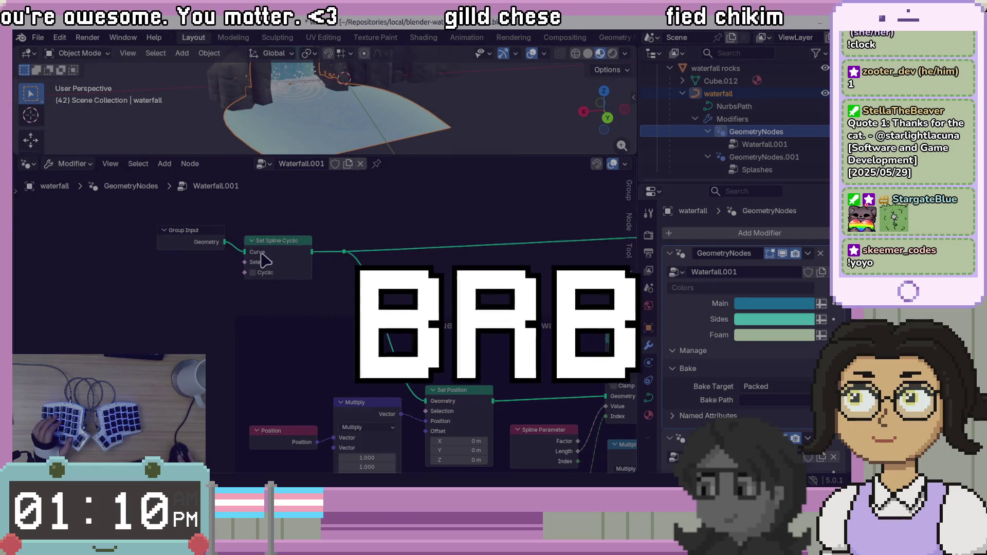
scroll(285, 315, down, 2)
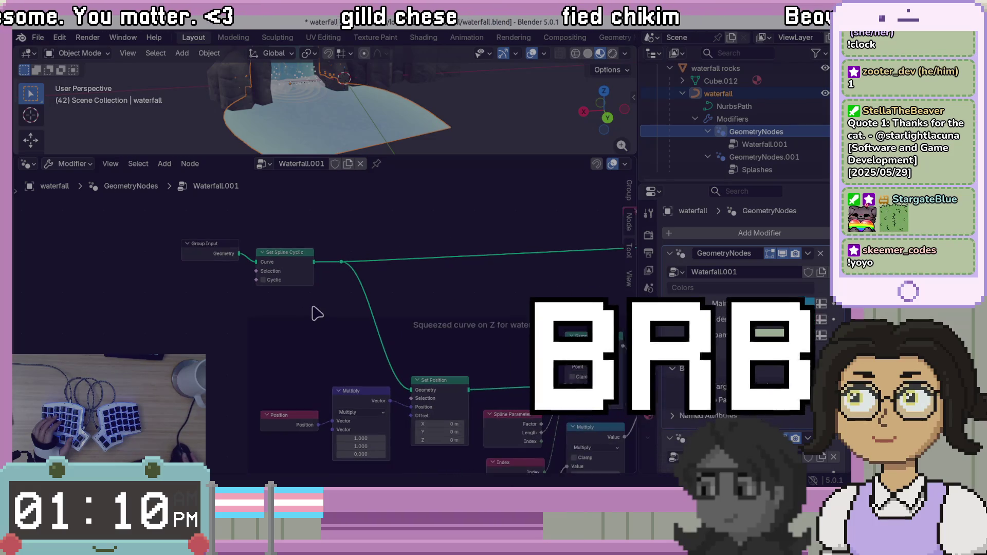
Zoom out to the Store Named Attribute and Curve Line nodes and centre the squeezed-curve UV nodes
mouse_move(514, 346)
middle_down()
mouse_move(427, 302)
mouse_move(360, 350)
mouse_move(325, 350)
middle_up()
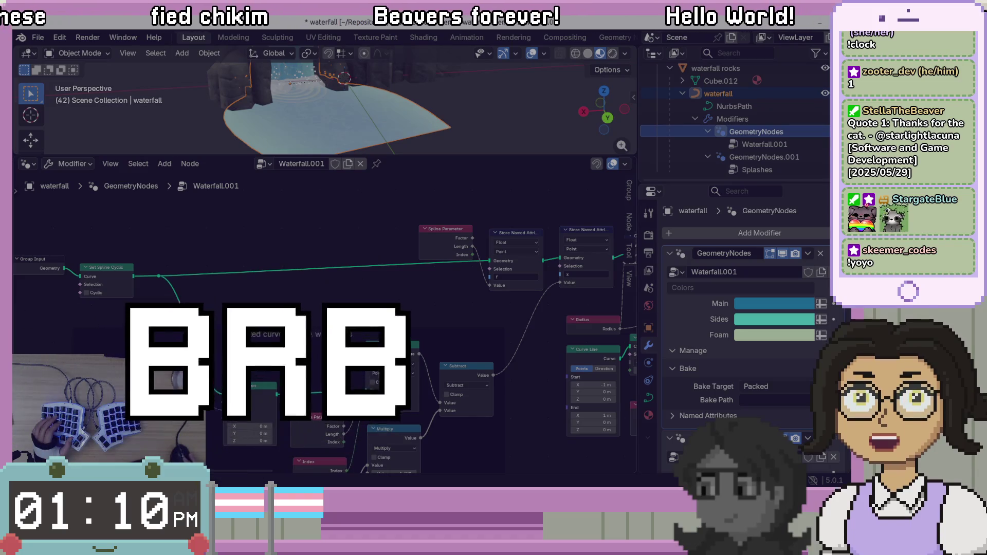
mouse_move(353, 290)
middle_down()
mouse_move(401, 203)
mouse_move(374, 264)
middle_up()
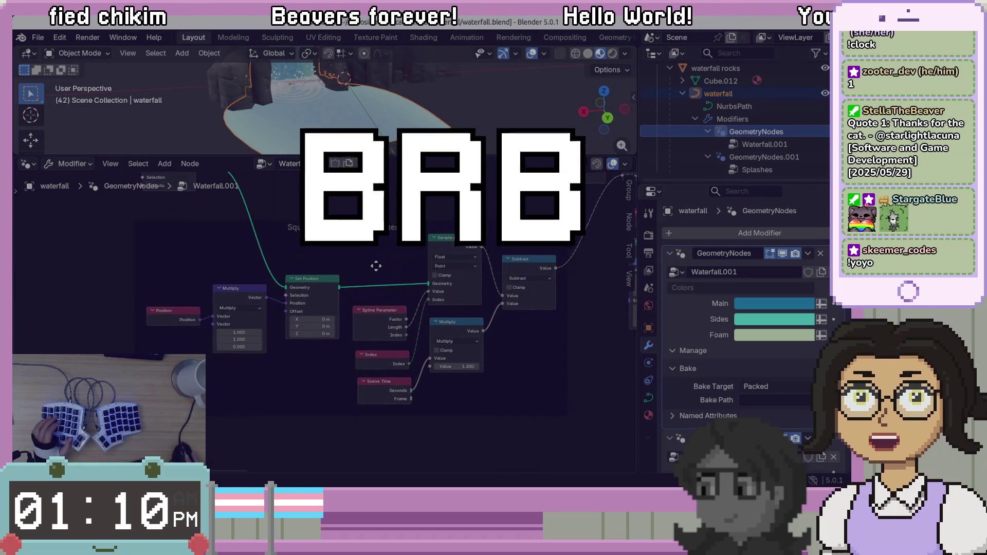
scroll(381, 273, up, 1)
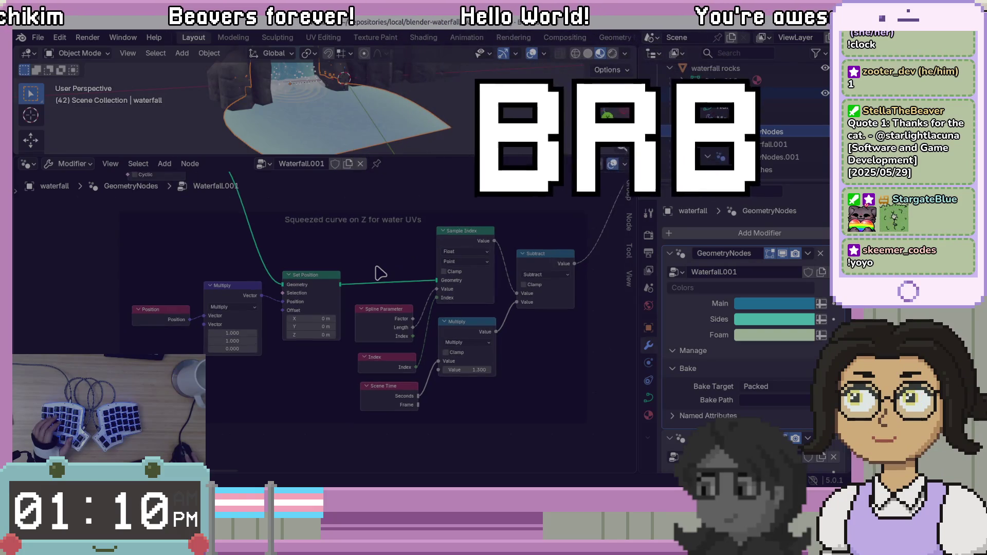
middle_drag(387, 263, 357, 267)
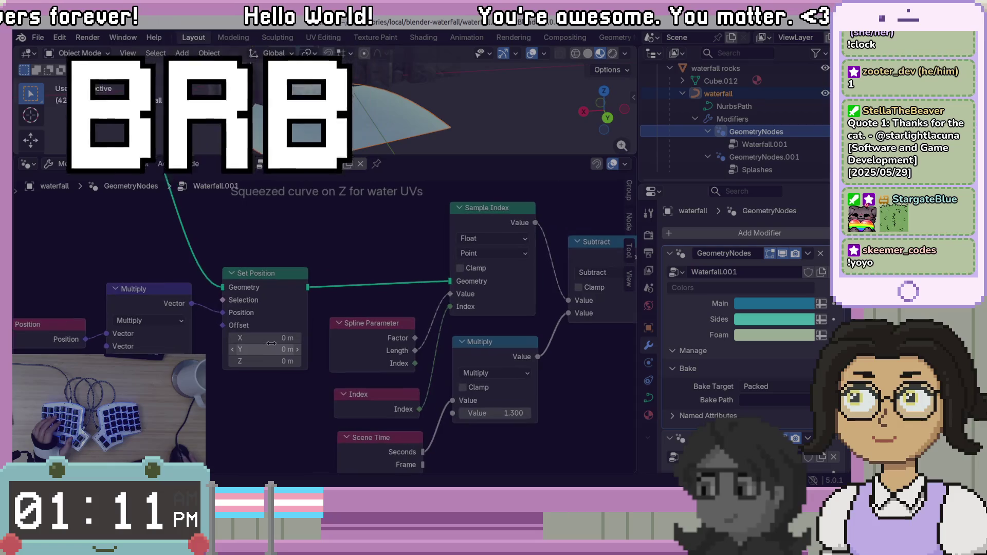
Inspect Group Input, Set Spline Cyclic, Set Position, Spline Parameter, Multiply, Sample Index and Subtract, then switch to the browser
scroll(295, 405, up, 1)
middle_drag(295, 406, 344, 383)
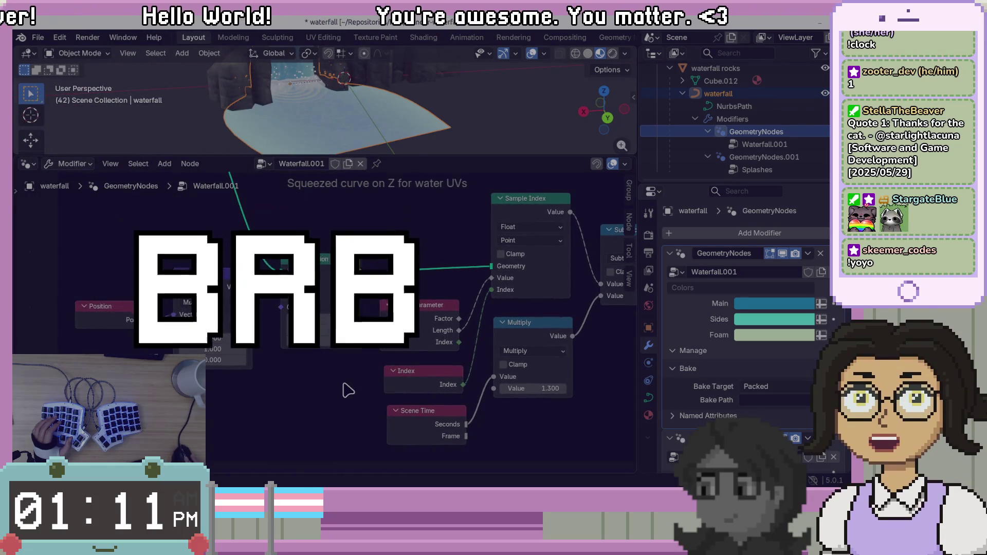
scroll(344, 383, down, 2)
middle_drag(149, 165, 249, 274)
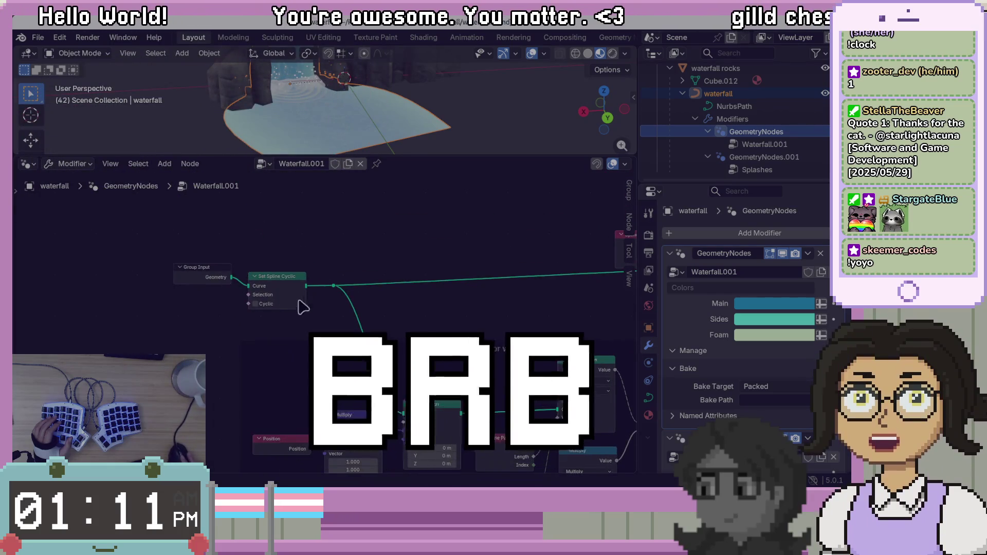
scroll(288, 314, up, 2)
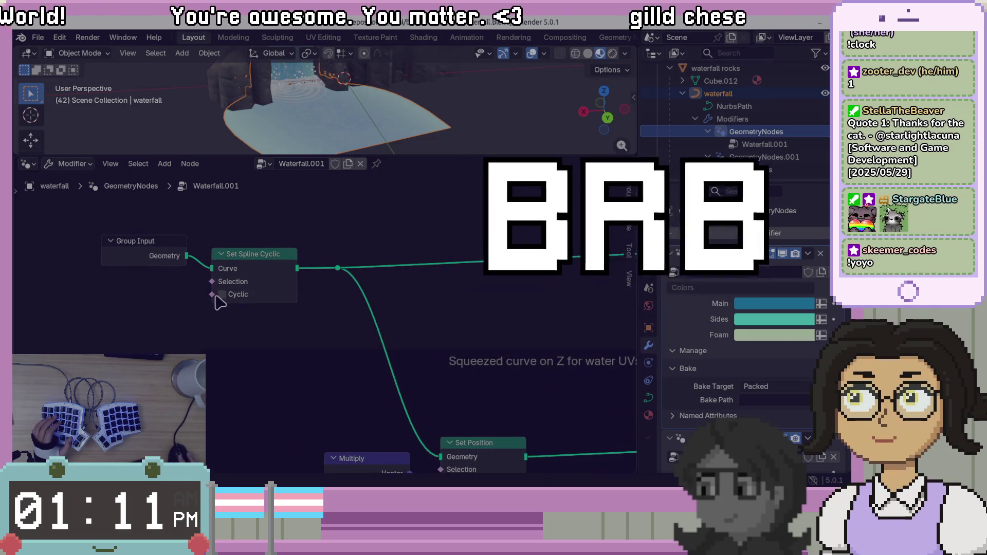
mouse_move(366, 352)
middle_down()
mouse_move(535, 403)
mouse_move(415, 302)
mouse_move(369, 339)
middle_up()
middle_drag(483, 434, 412, 403)
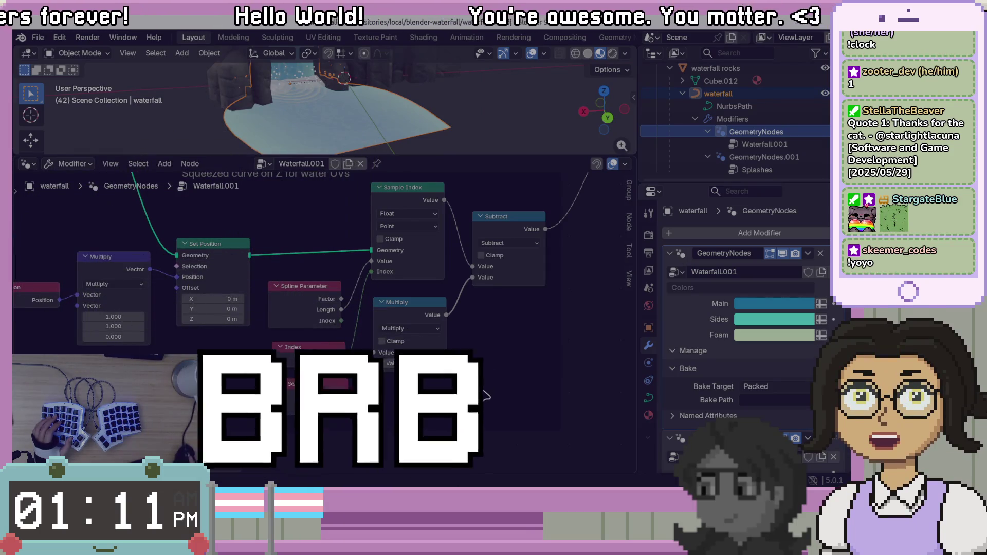
middle_drag(486, 395, 413, 397)
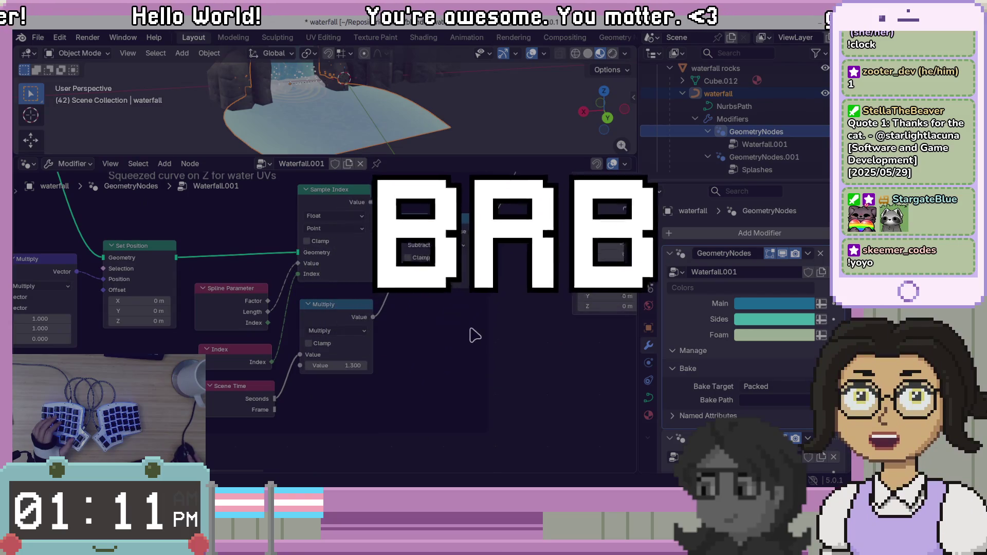
mouse_move(502, 302)
middle_down()
mouse_move(524, 299)
mouse_move(533, 318)
middle_up()
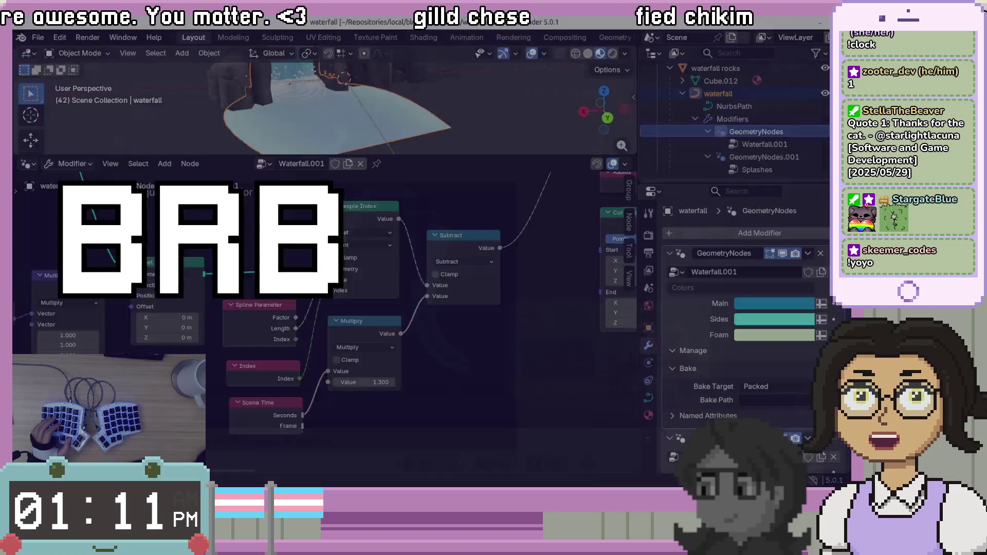
key(alt+Tab)
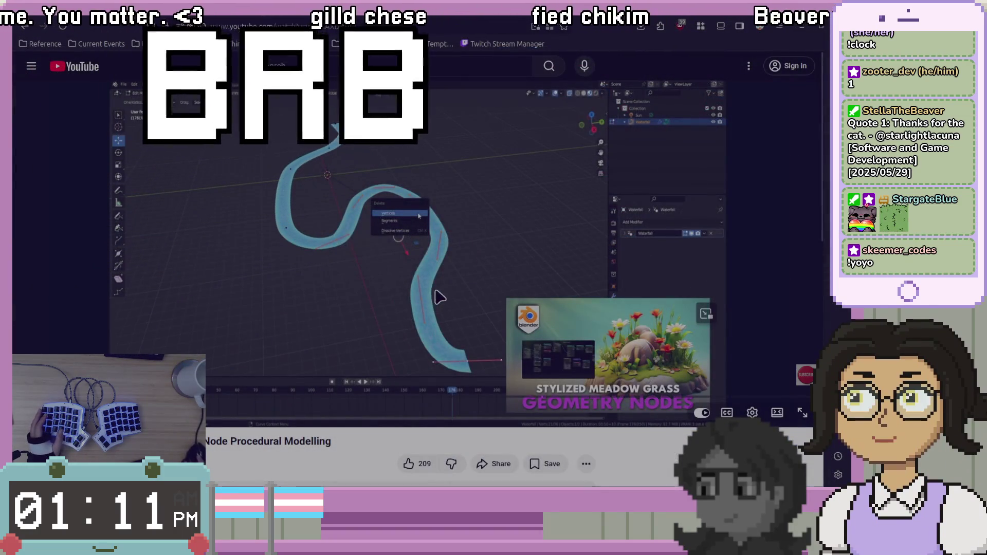
Play the tutorial, pausing occasionally, until the four coloured waterfalls with splash foam appear
click(437, 297)
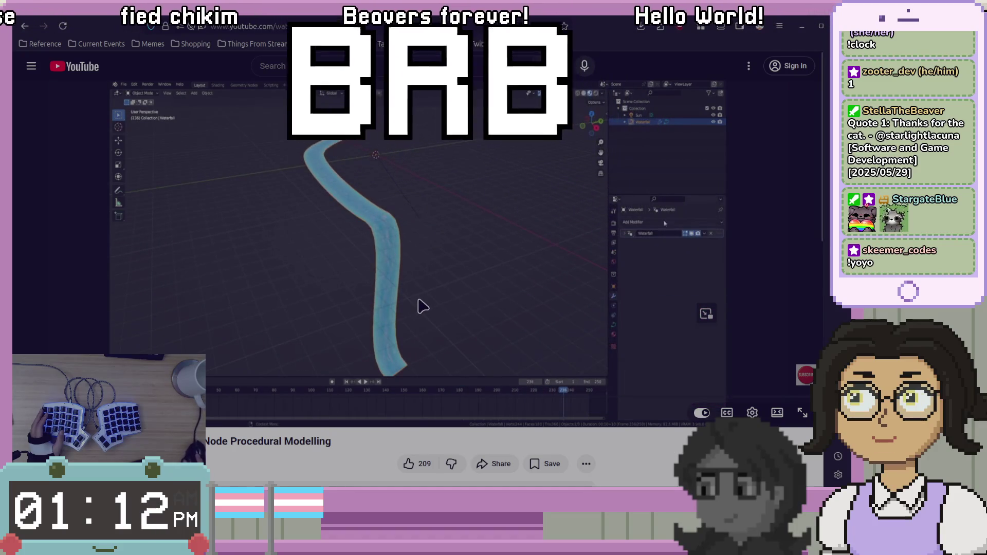
click(418, 304)
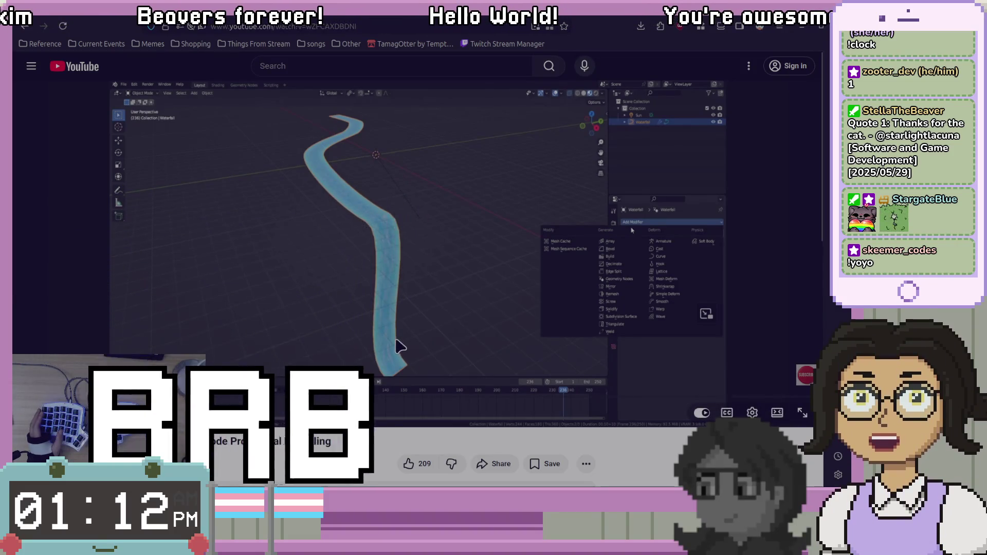
key(space)
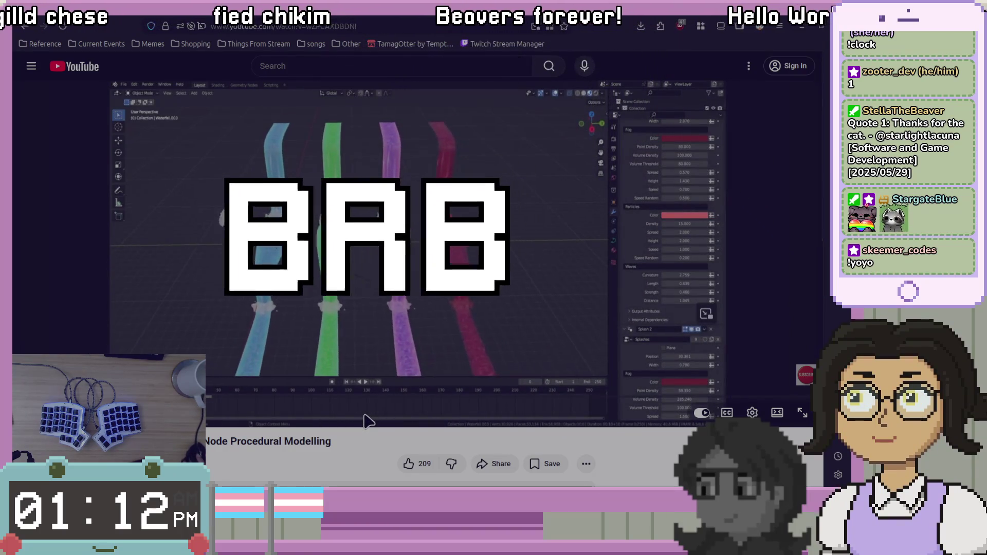
click(419, 326)
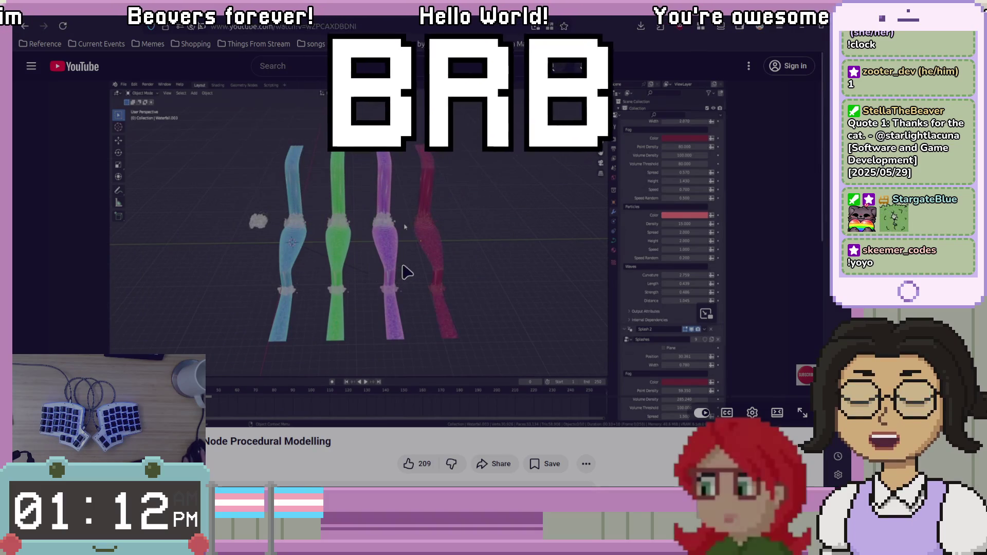
click(412, 260)
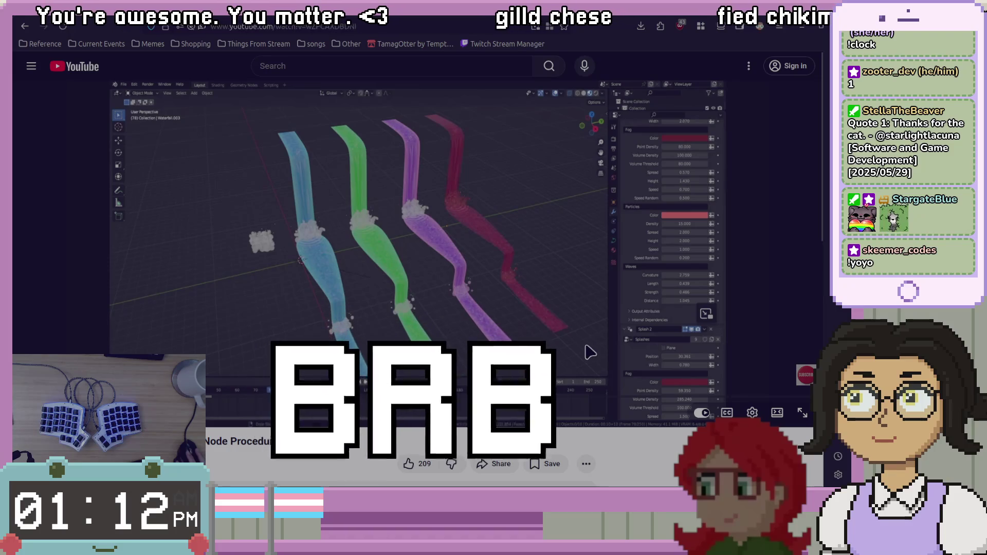
Scrub the tutorial back to 3:07, where the curve is drawn in Edit Mode
drag(205, 405, 208, 405)
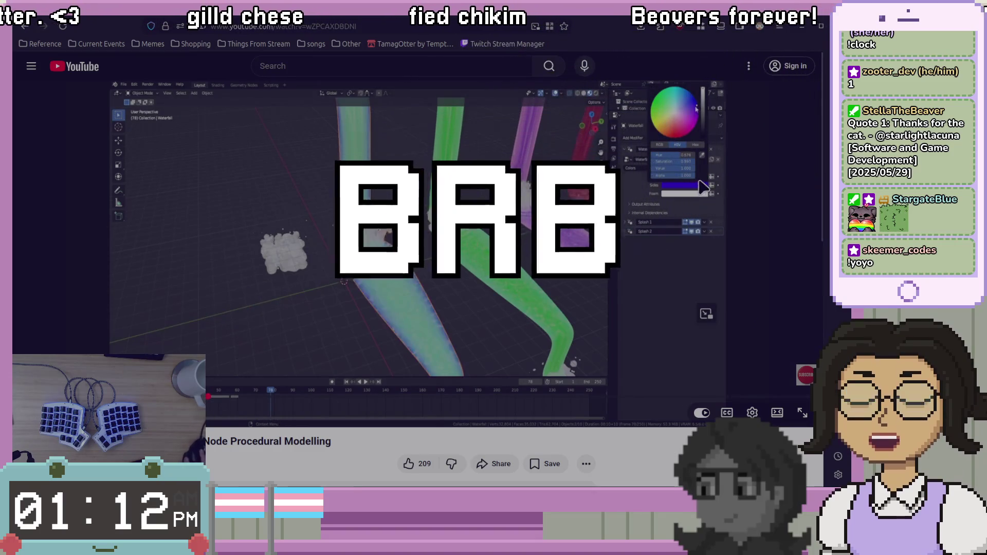
drag(191, 405, 273, 406)
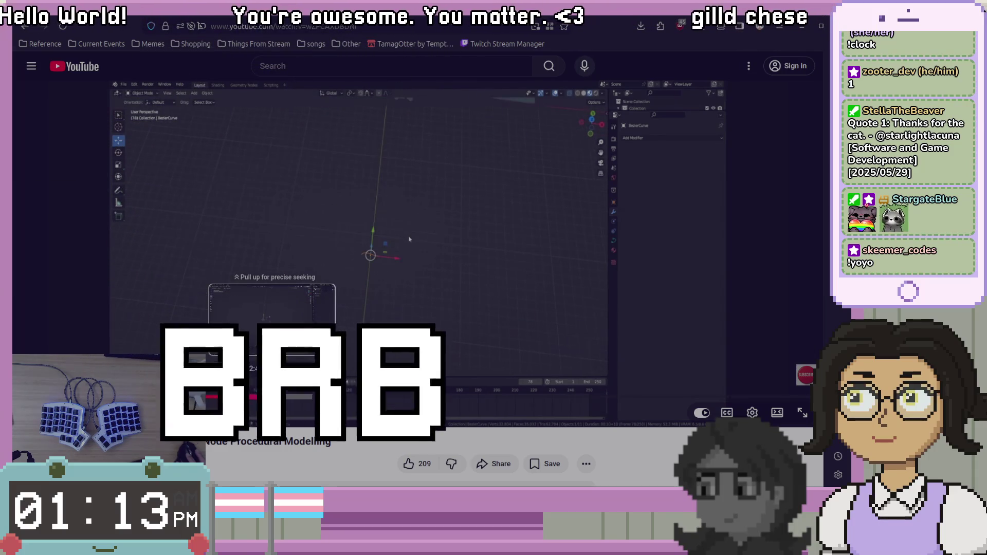
click(272, 396)
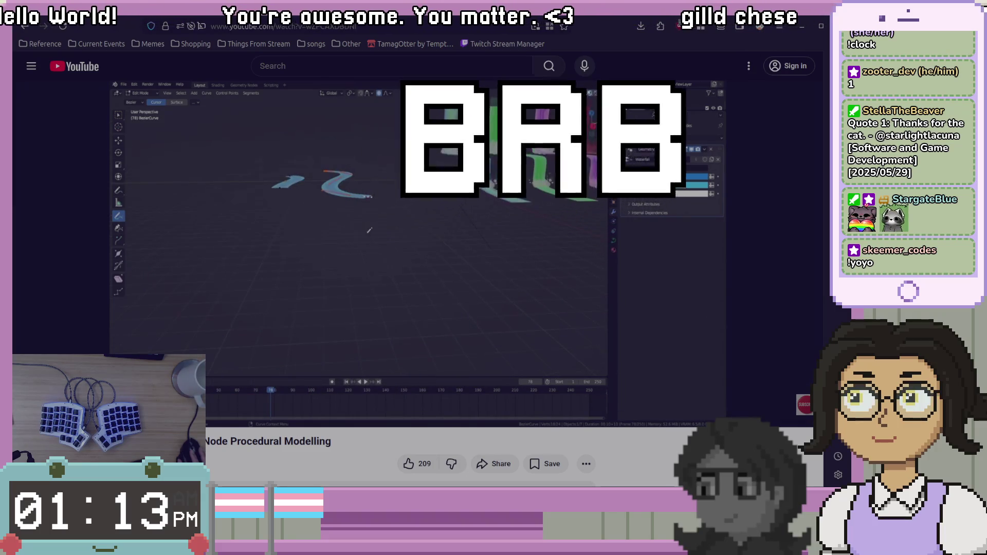
scroll(381, 368, down, 3)
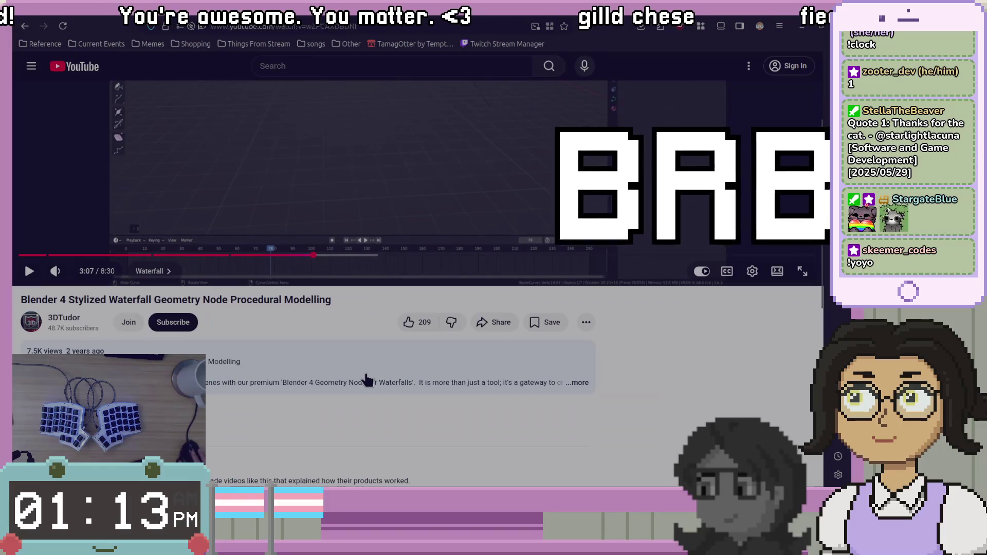
Expand and read the tutorial's full video description
click(366, 393)
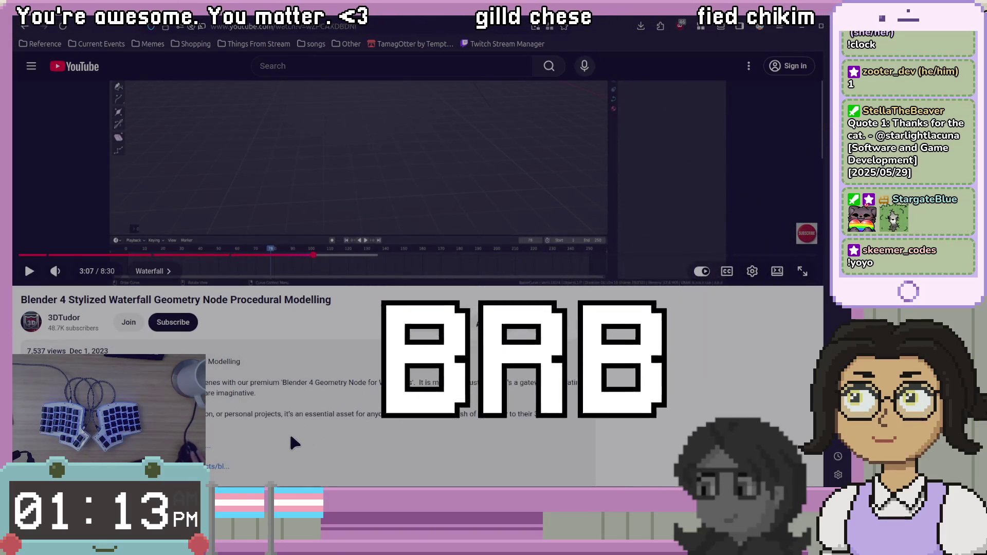
scroll(291, 432, down, 2)
scroll(291, 432, down, 2)
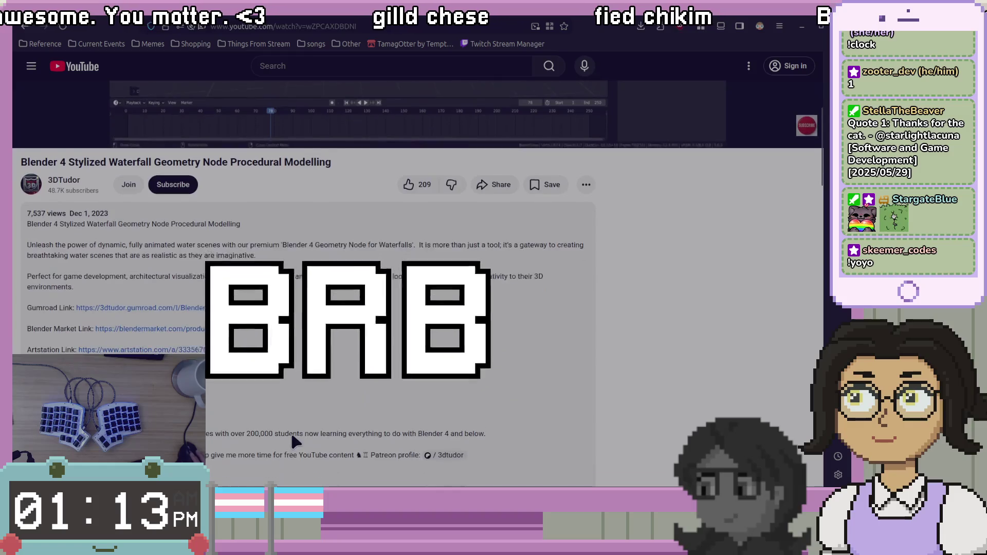
scroll(291, 431, up, 6)
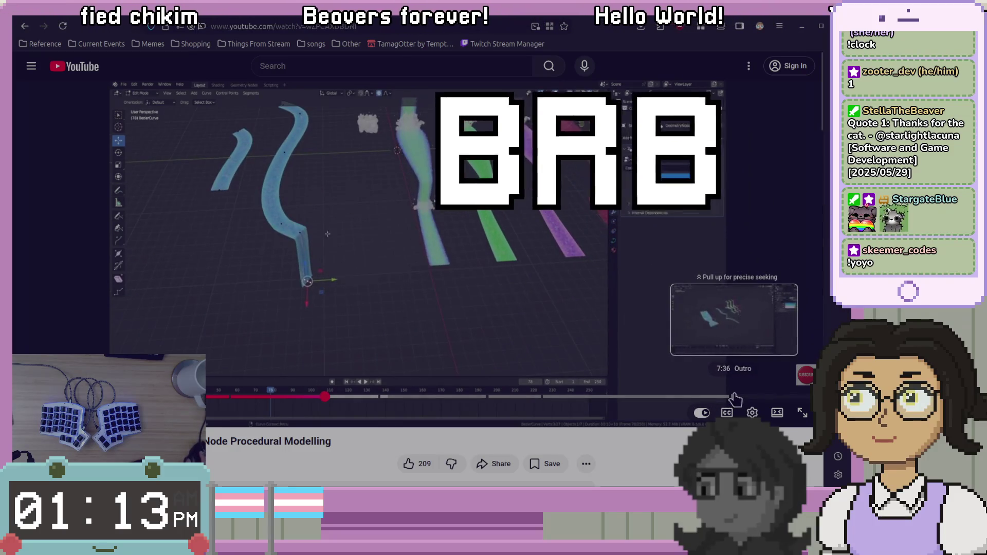
Jump the tutorial to the 3:50 Splashes chapter and resume playback
click(442, 325)
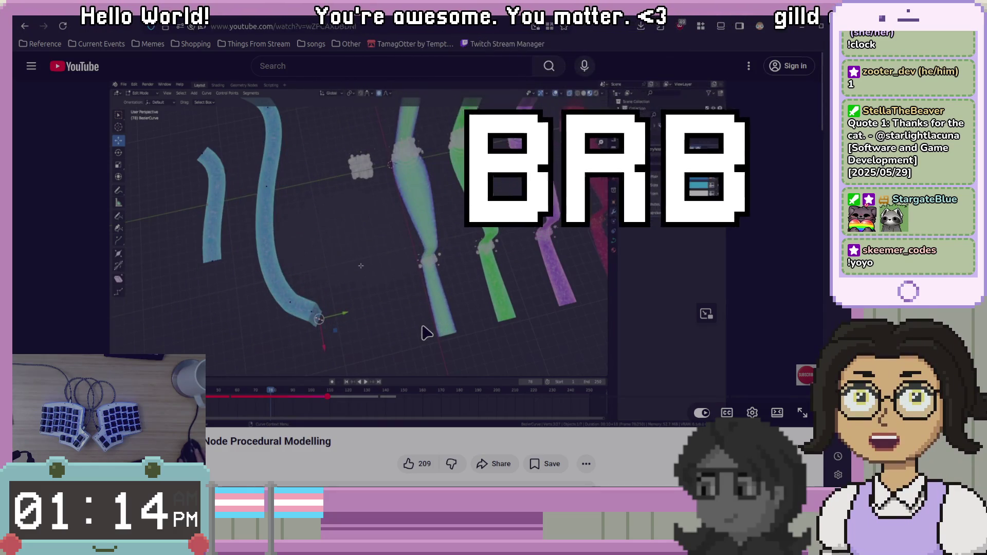
click(378, 397)
click(492, 328)
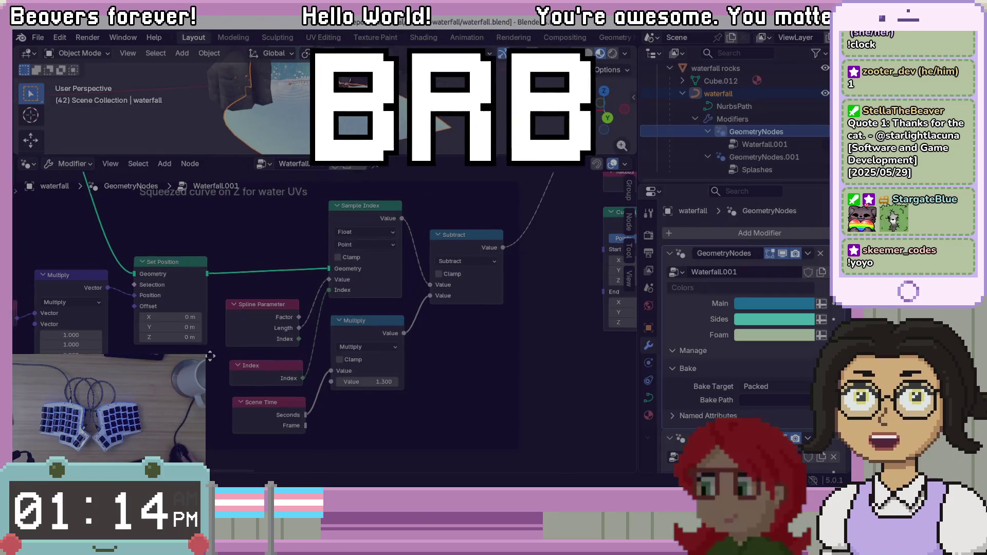
middle_drag(211, 355, 324, 366)
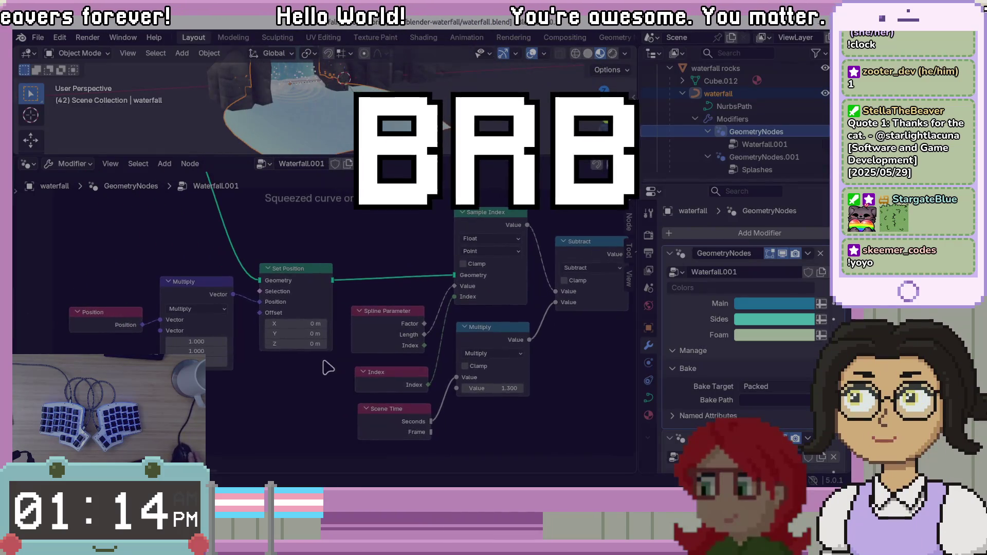
Pan to the Group Input node and confirm its curve has 9 points in 1 spline
scroll(324, 366, down, 1)
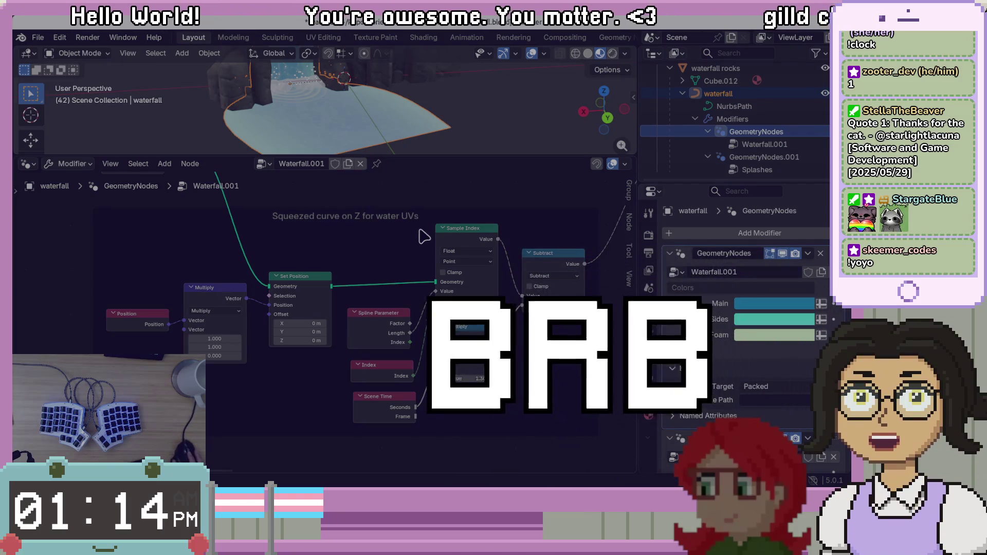
mouse_move(585, 343)
middle_down()
mouse_move(547, 313)
mouse_move(569, 320)
mouse_move(571, 335)
mouse_move(422, 266)
mouse_move(558, 383)
middle_up()
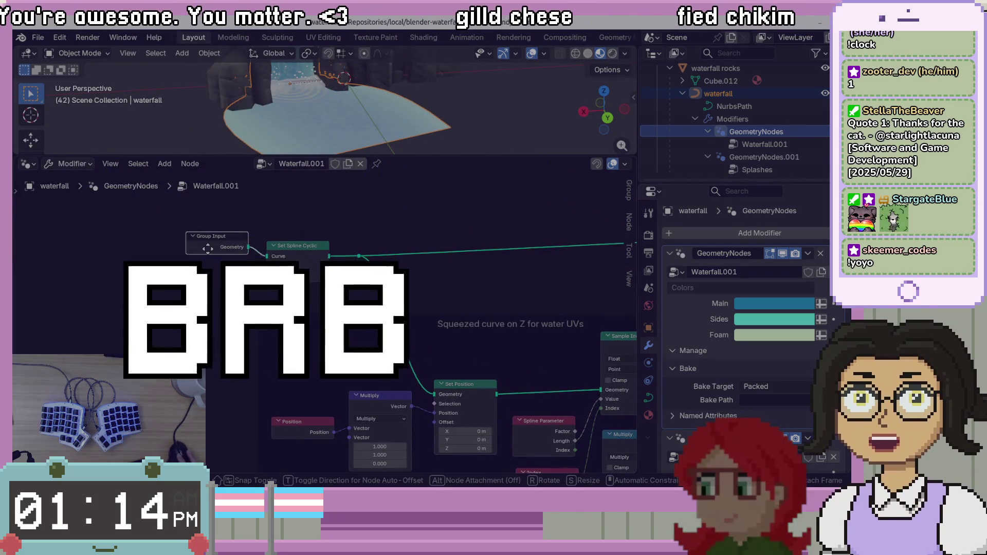
drag(209, 250, 204, 257)
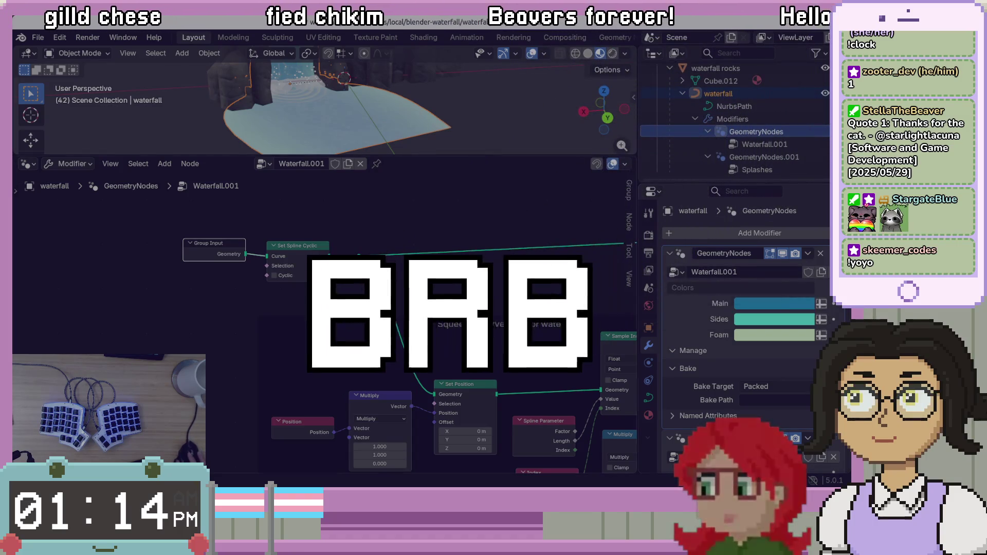
mouse_move(236, 254)
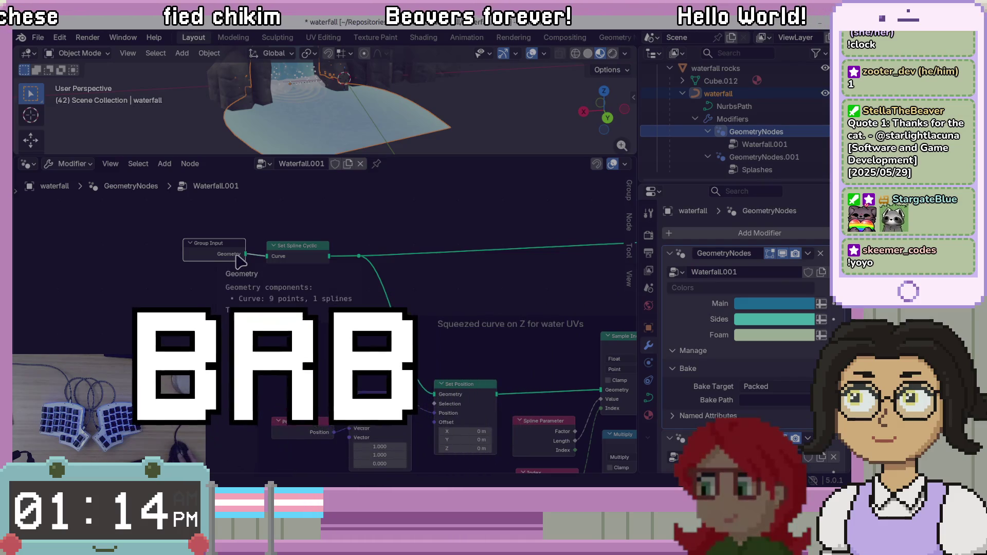
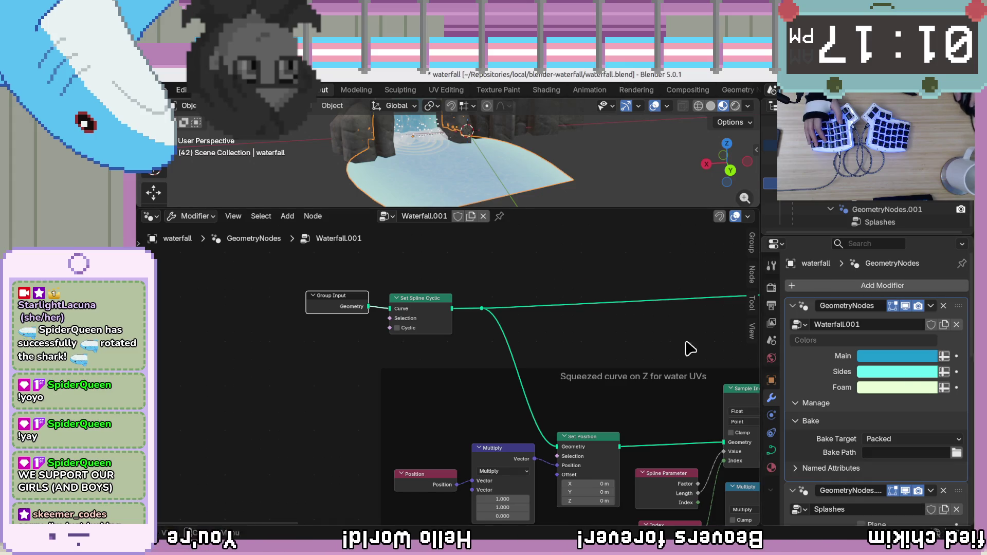
Pan and zoom the node tree to reach the Shader Attributes frame and the nodes left of it
mouse_move(605, 330)
middle_down()
mouse_move(522, 334)
mouse_move(514, 295)
middle_up()
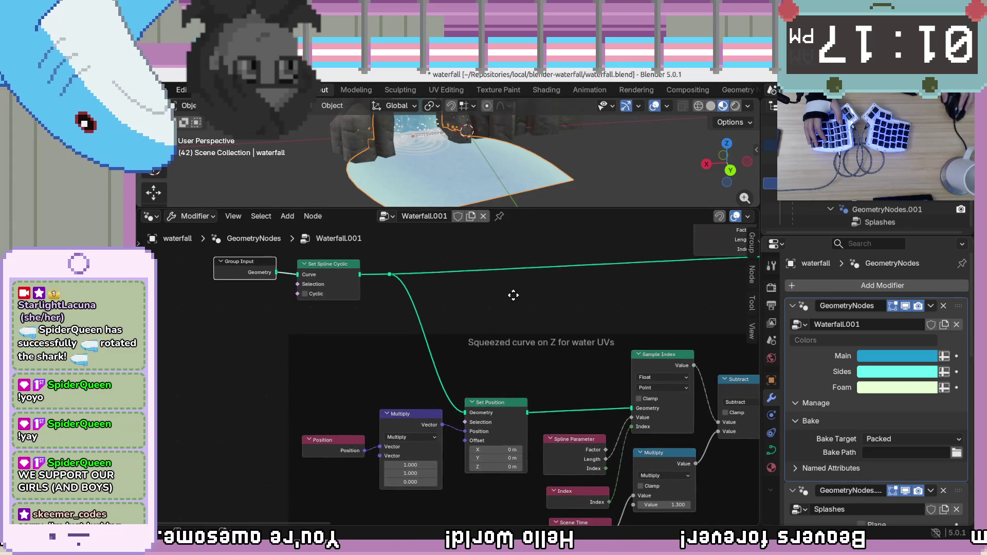
mouse_move(625, 311)
middle_down()
mouse_move(601, 282)
mouse_move(601, 312)
middle_up()
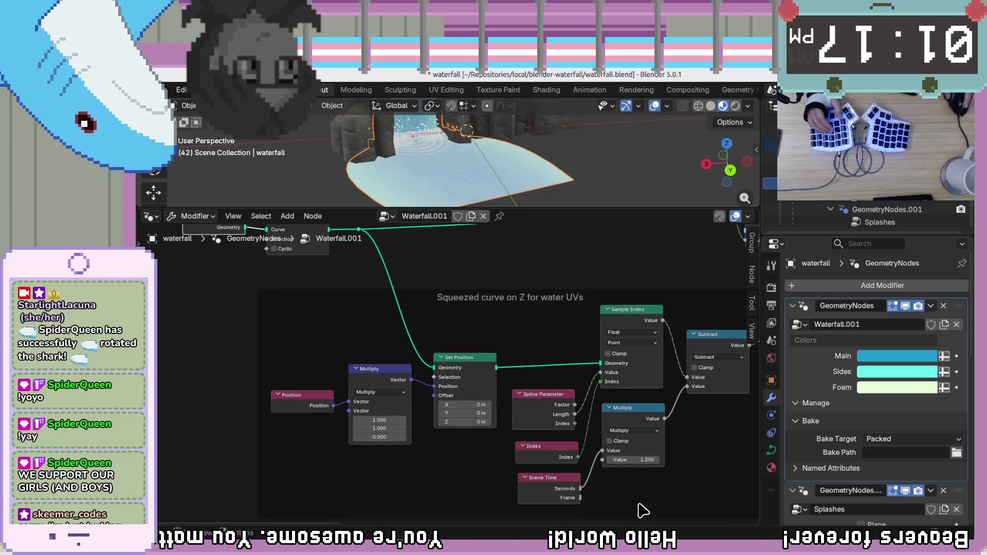
mouse_move(471, 354)
middle_down()
mouse_move(575, 342)
mouse_move(509, 322)
mouse_move(403, 351)
middle_up()
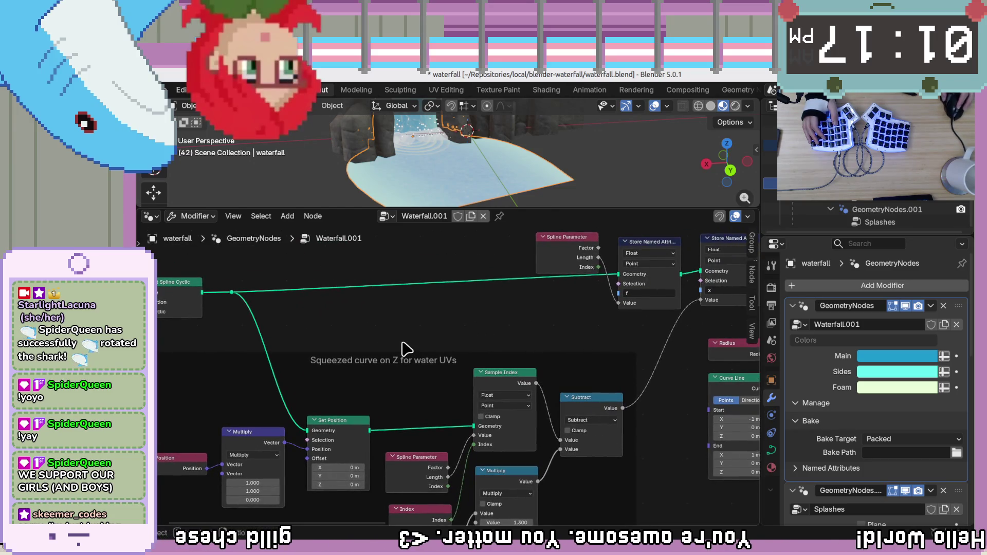
scroll(404, 347, down, 2)
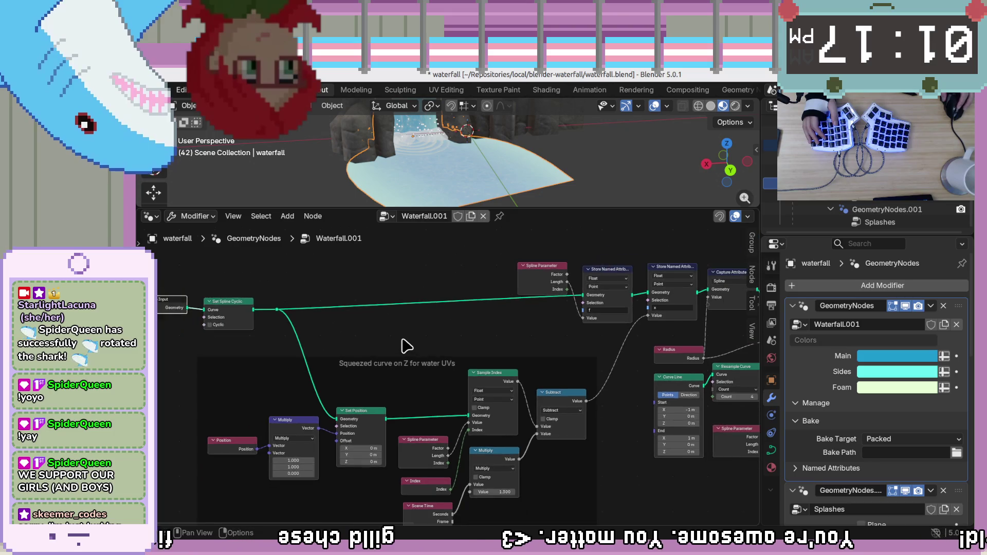
scroll(404, 346, down, 6)
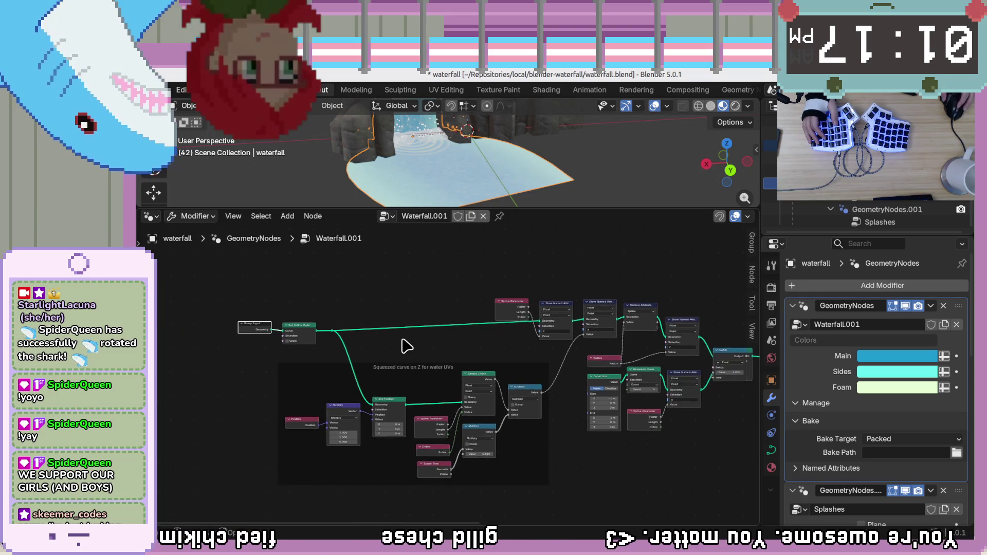
scroll(405, 346, up, 6)
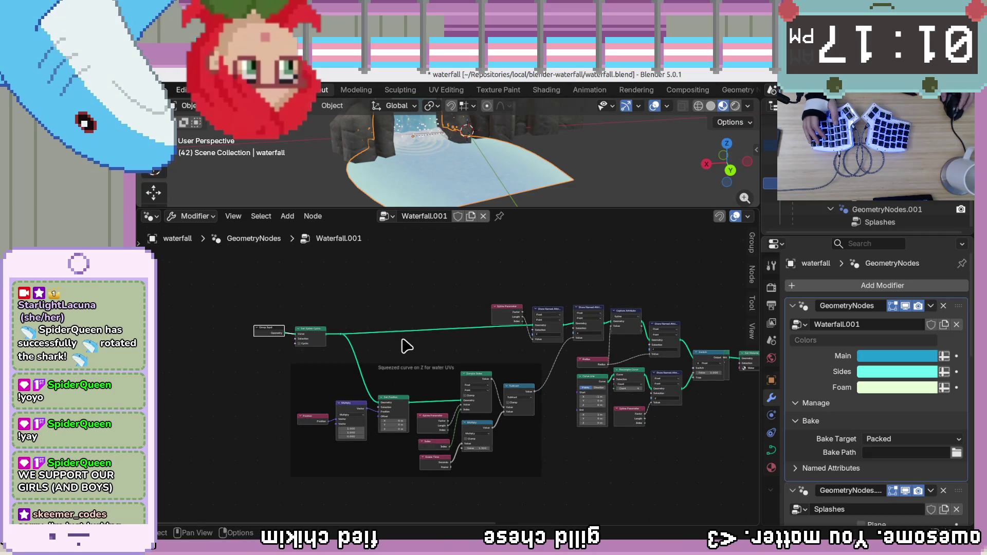
mouse_move(679, 469)
middle_down()
mouse_move(483, 399)
mouse_move(412, 418)
middle_up()
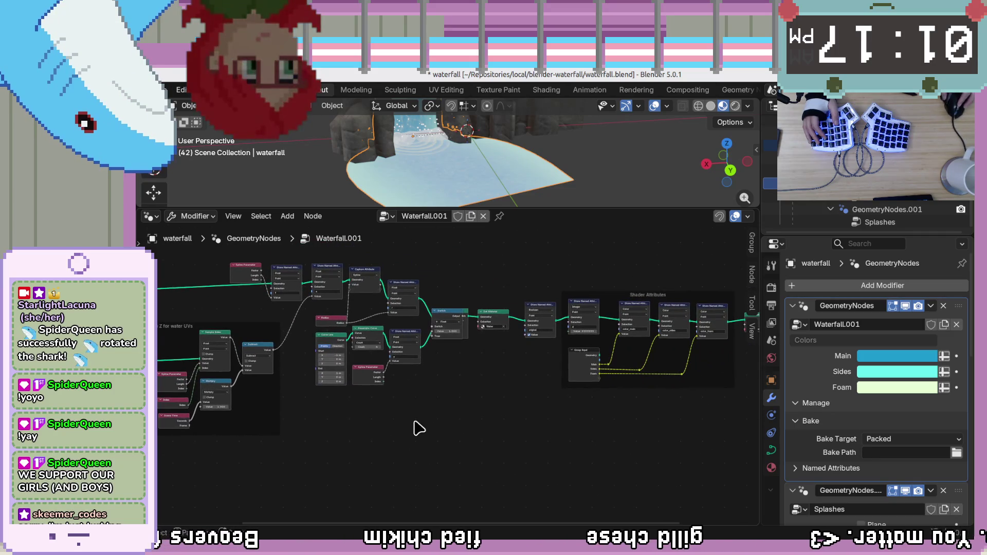
middle_drag(644, 381, 545, 348)
scroll(507, 337, up, 4)
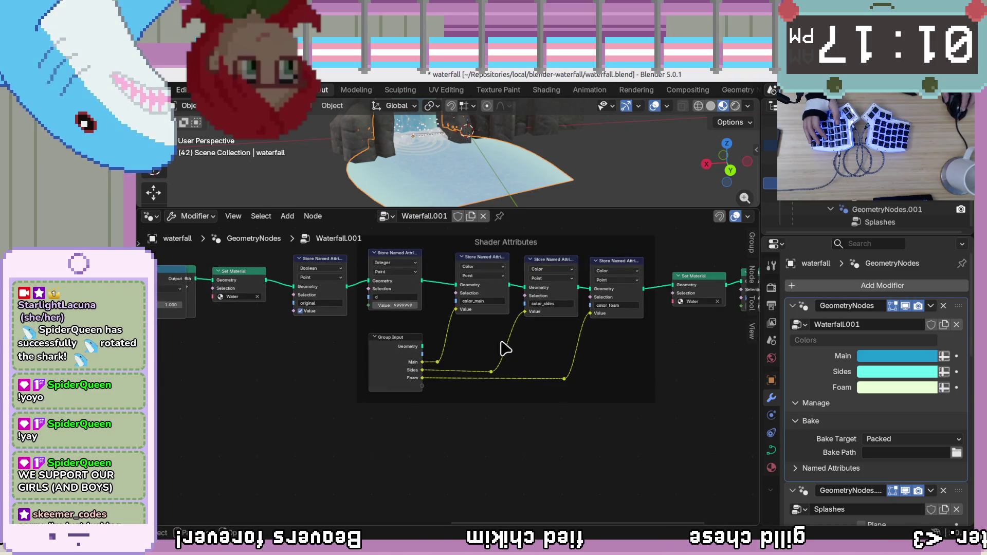
middle_drag(493, 370, 492, 371)
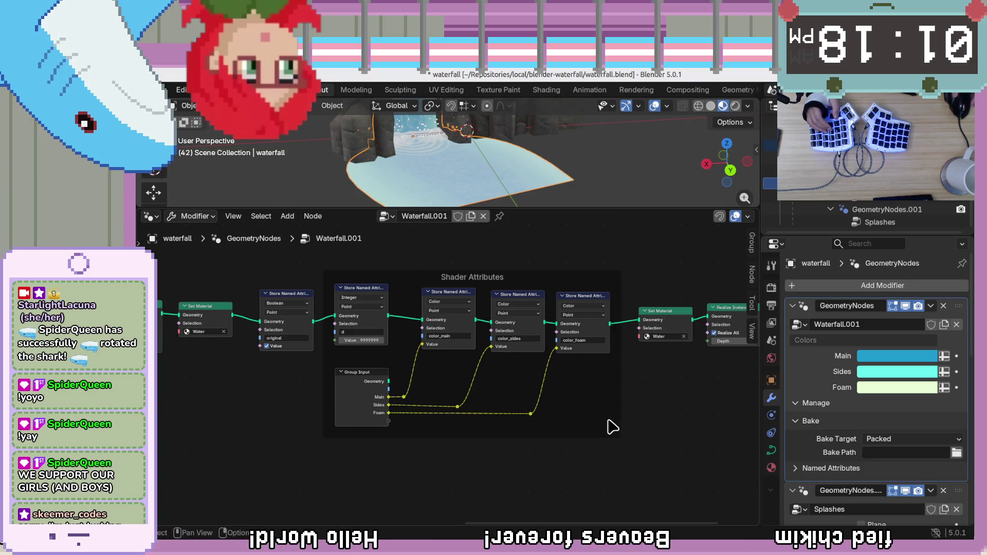
mouse_move(259, 412)
middle_down()
mouse_move(590, 406)
mouse_move(614, 450)
middle_up()
scroll(521, 440, up, 2)
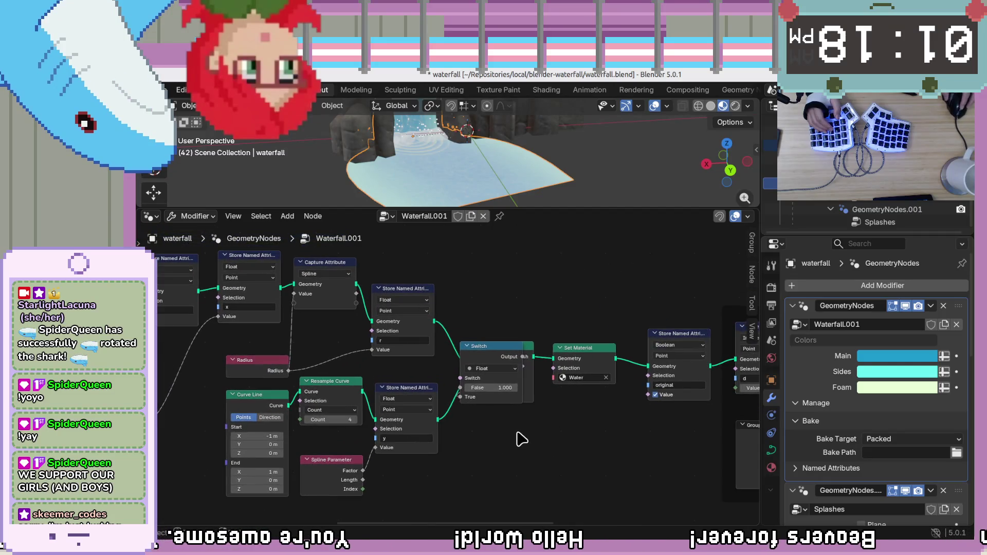
Move the Switch and radius Named Attribute nodes clear of each other, below Curve to Mesh
click(594, 350)
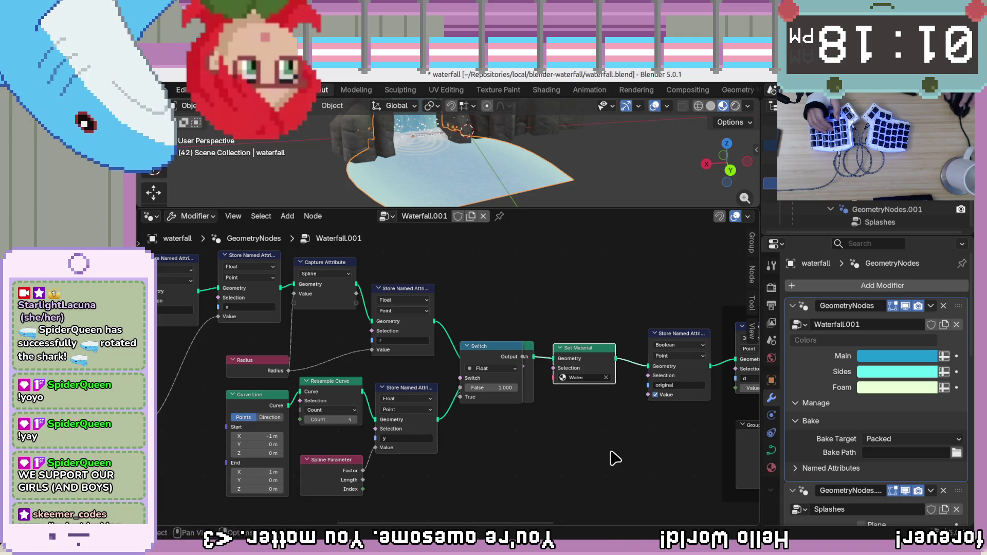
drag(512, 355, 510, 434)
mouse_move(496, 346)
mouse_down()
mouse_move(529, 265)
mouse_move(460, 291)
mouse_move(417, 481)
mouse_up()
shift+scroll(536, 408, down, 3)
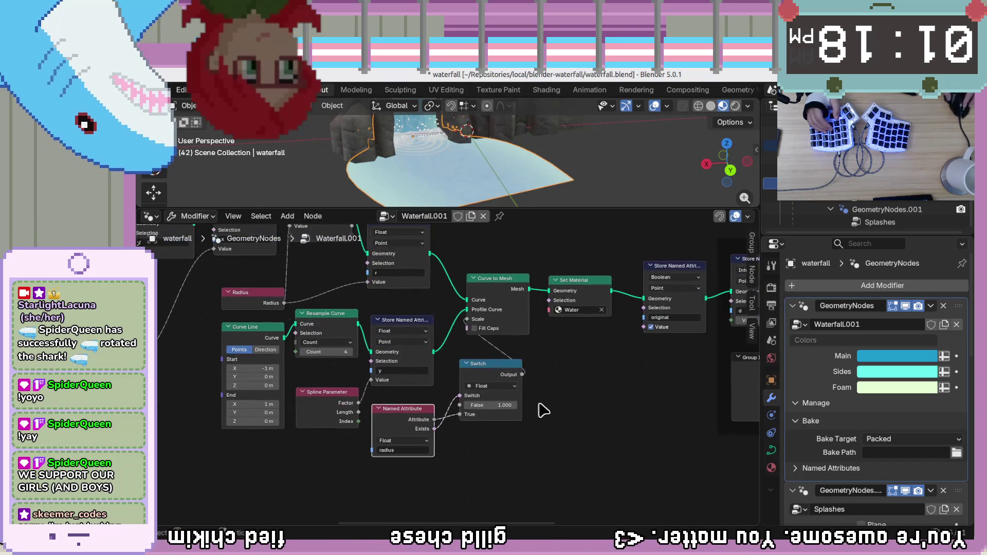
mouse_move(502, 366)
mouse_down()
mouse_move(494, 382)
mouse_move(502, 365)
mouse_up()
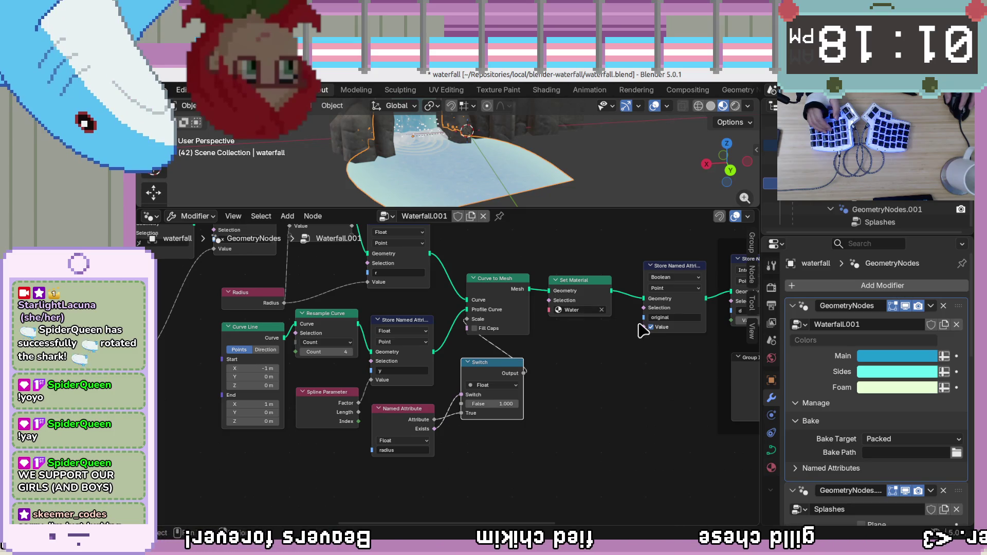
scroll(816, 389, down, 10)
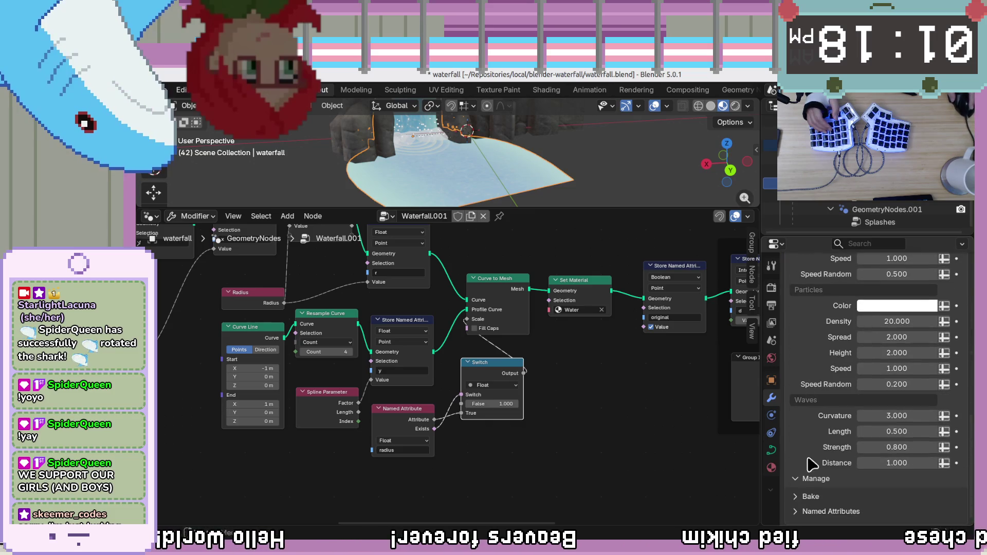
Show the waterfall's material settings and keep Water chosen on the Set Material node
click(770, 468)
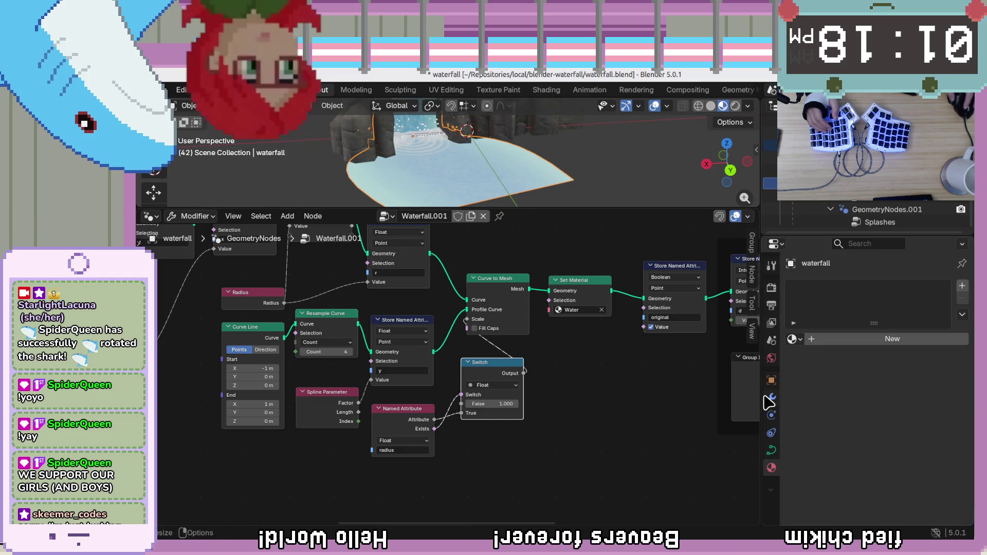
click(564, 308)
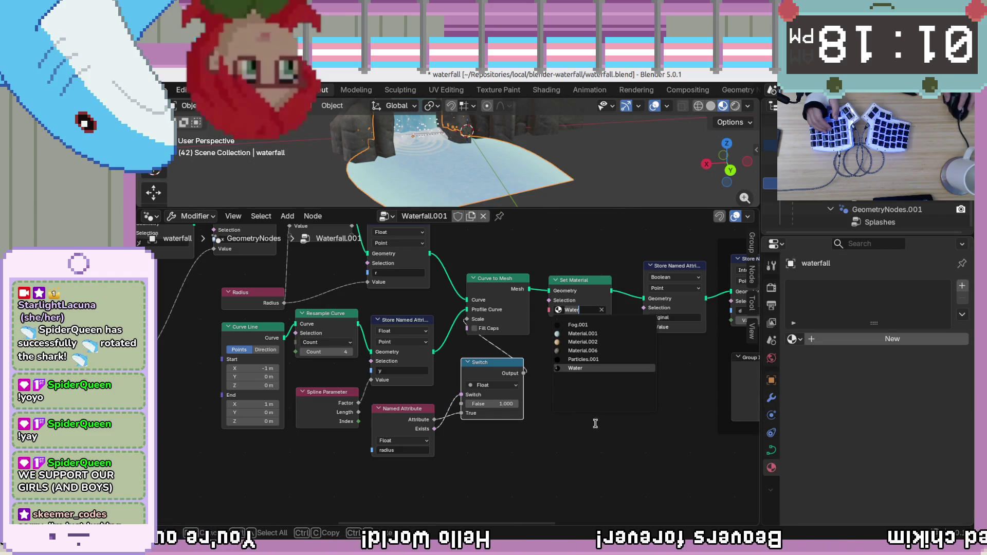
key(Return)
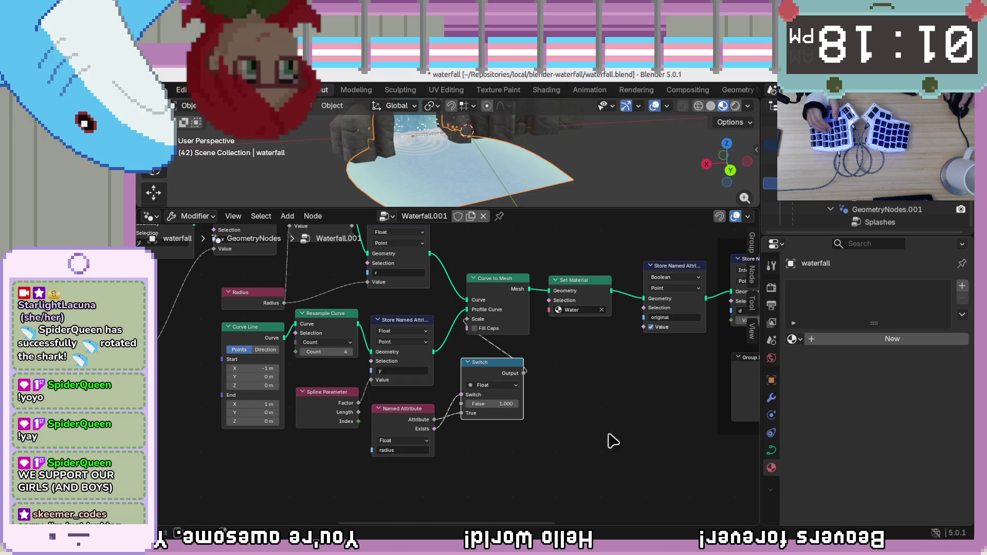
Assign the existing Water material to the waterfall, then make the rocks the active object
click(771, 451)
click(771, 468)
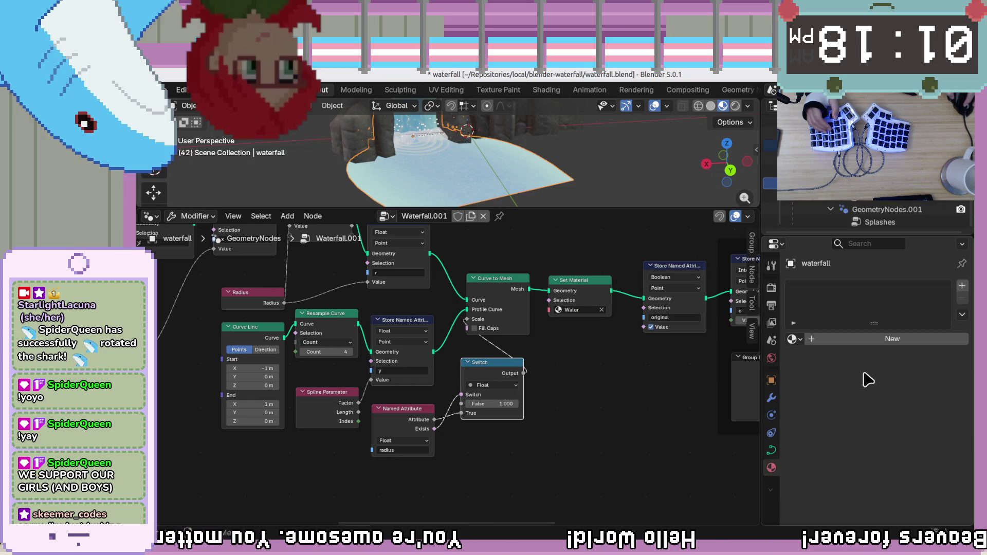
click(793, 340)
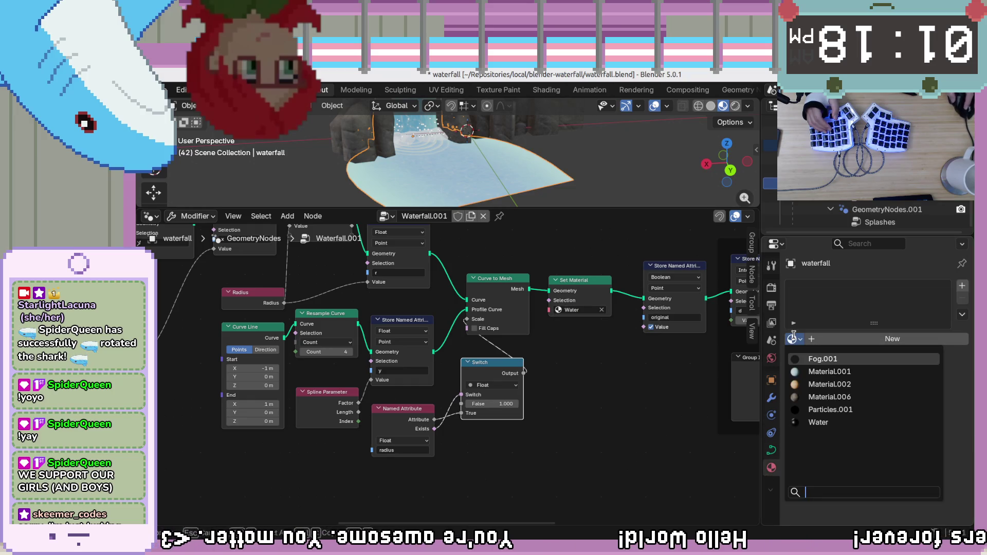
click(817, 423)
middle_drag(514, 195, 513, 202)
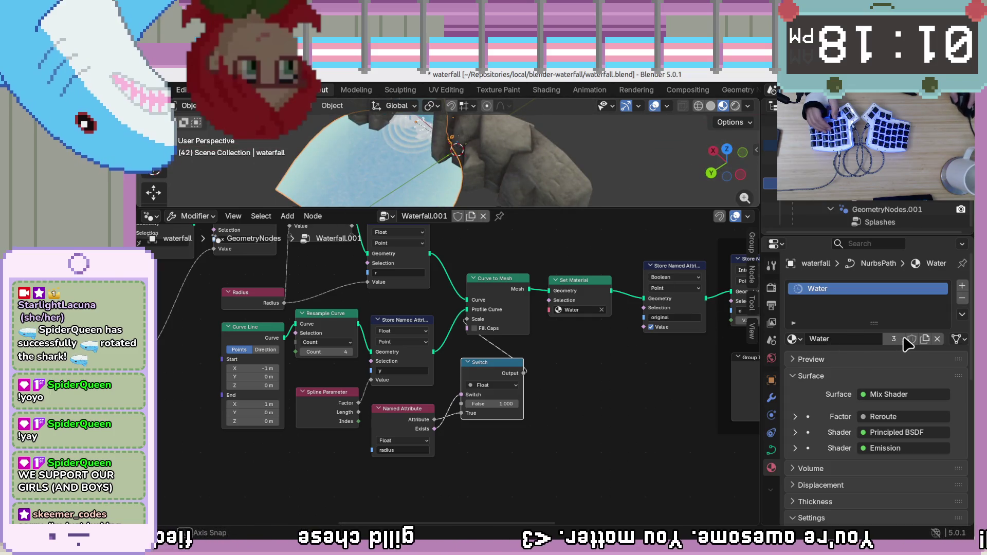
key(ctrl+z)
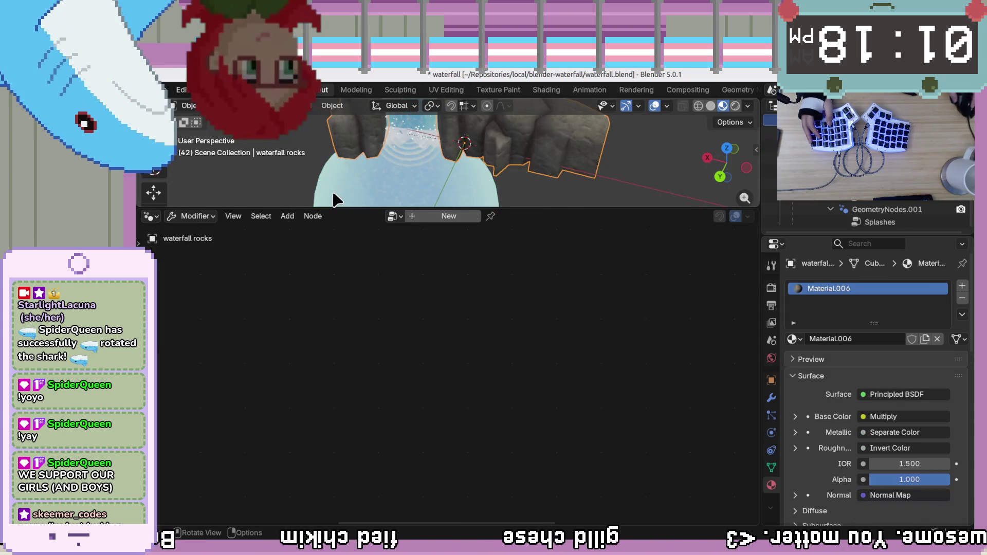
Give the rocks the Water material and make it a single-user copy named Water.001
drag(331, 206, 345, 310)
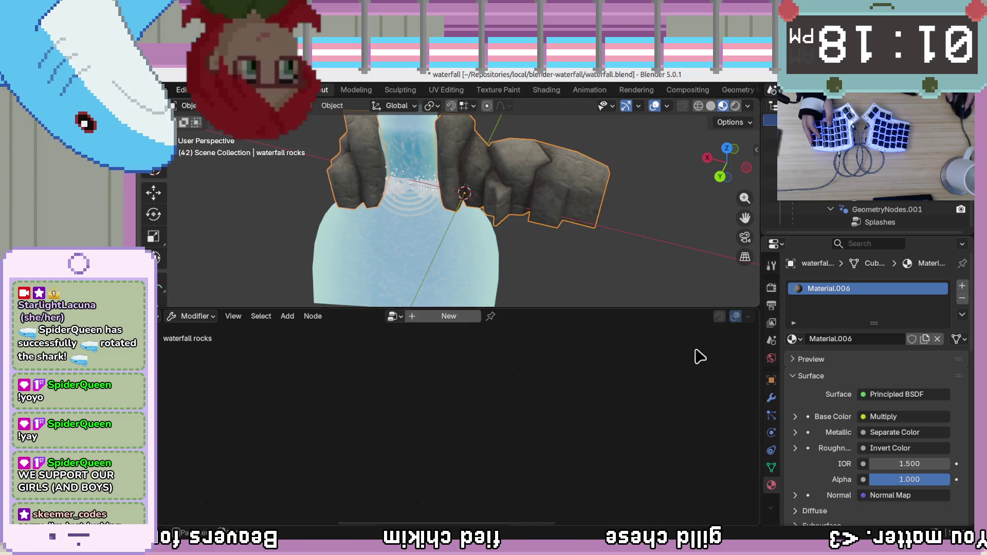
click(794, 342)
click(820, 419)
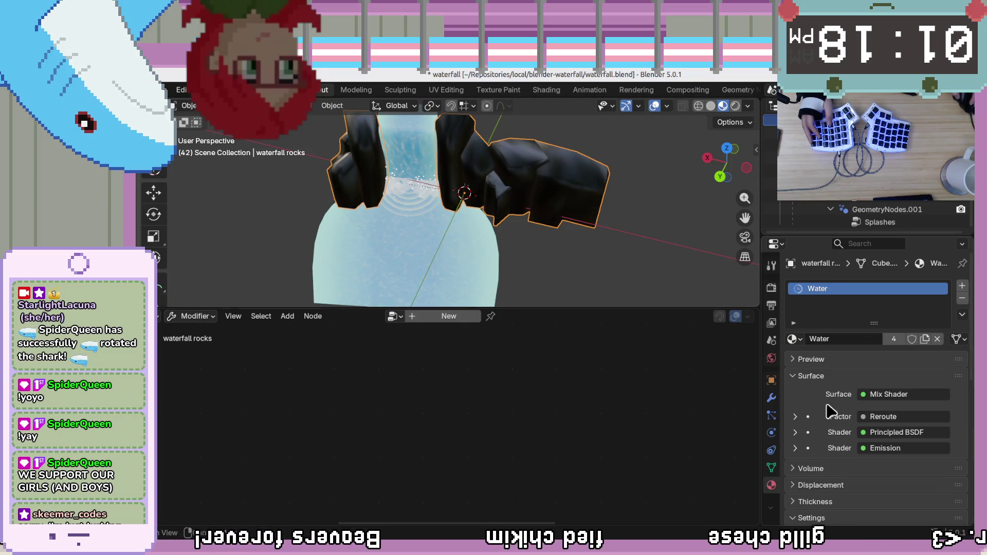
click(893, 340)
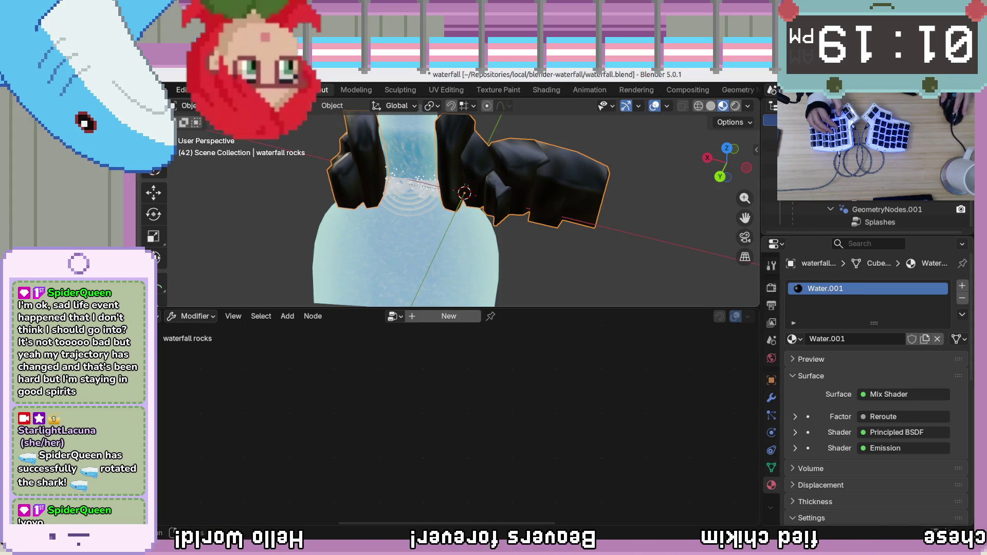
click(549, 91)
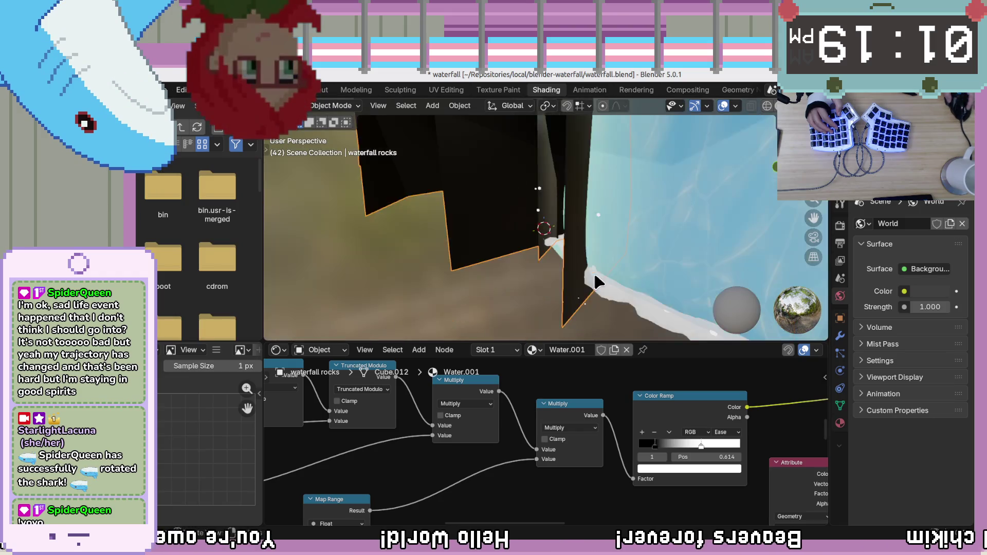
Frame the selected rocks and water, then orbit and zoom to view them from new angles
key(KP_Decimal)
mouse_move(722, 227)
middle_down()
mouse_move(646, 271)
mouse_move(515, 283)
mouse_move(456, 261)
middle_up()
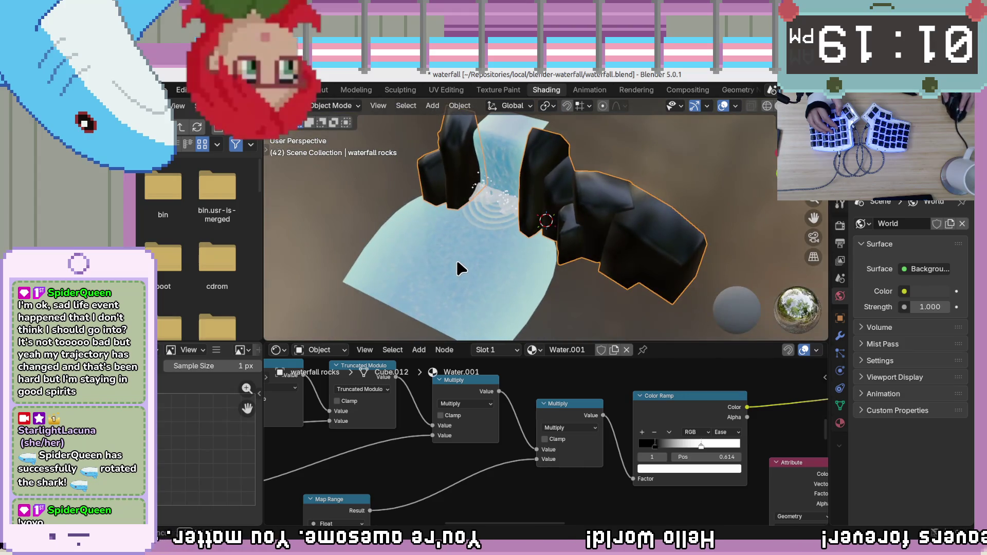
mouse_move(605, 301)
middle_down()
mouse_move(564, 285)
mouse_move(572, 269)
middle_up()
scroll(470, 434, down, 10)
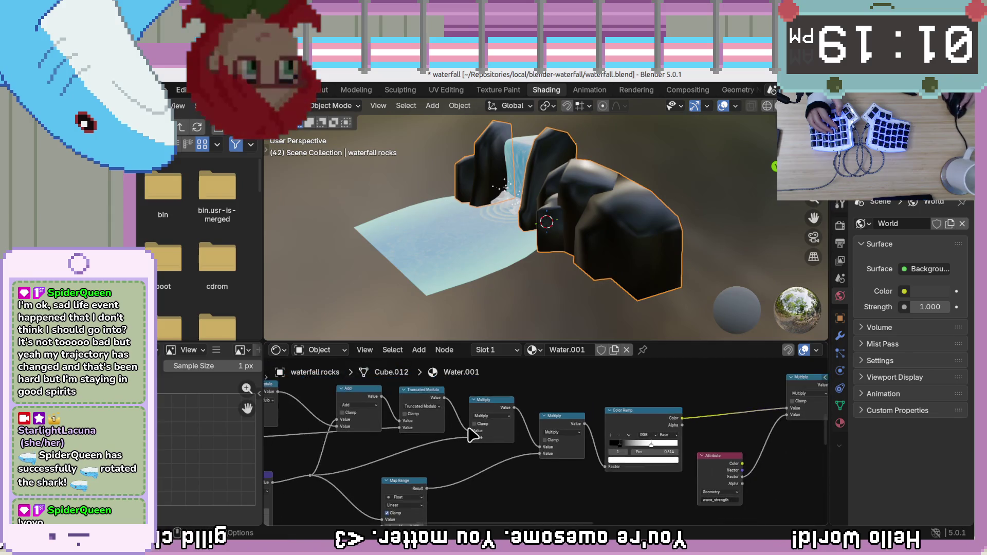
scroll(470, 435, down, 2)
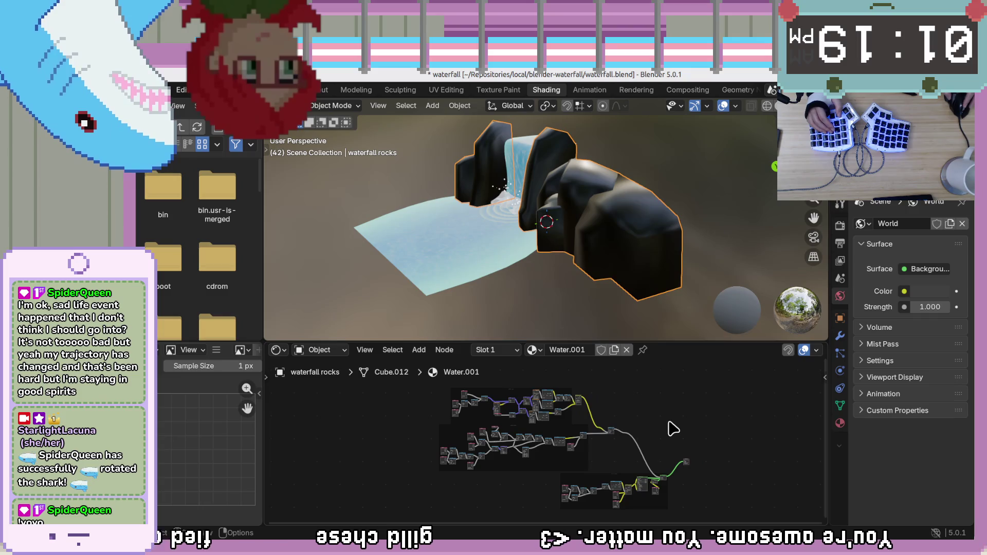
scroll(632, 453, up, 1)
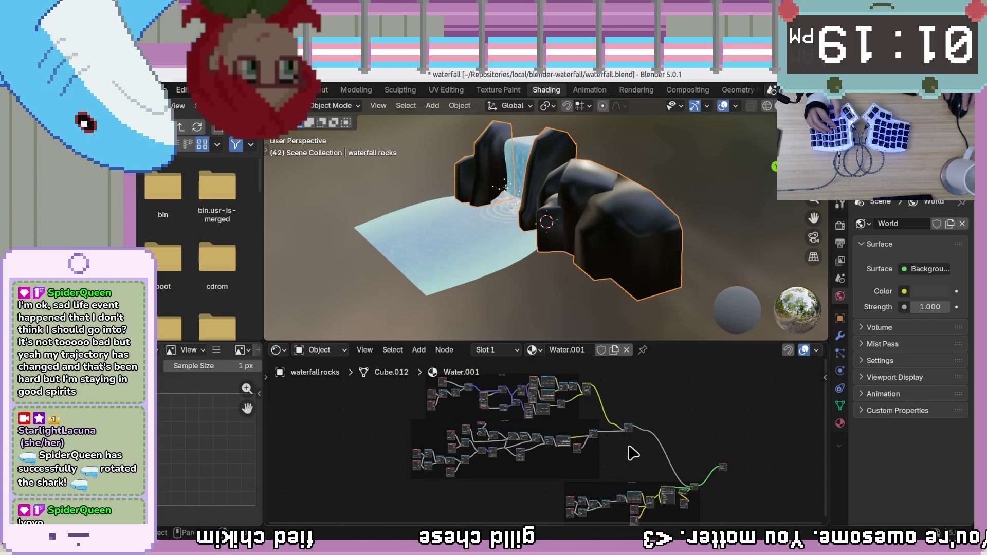
scroll(632, 453, down, 1)
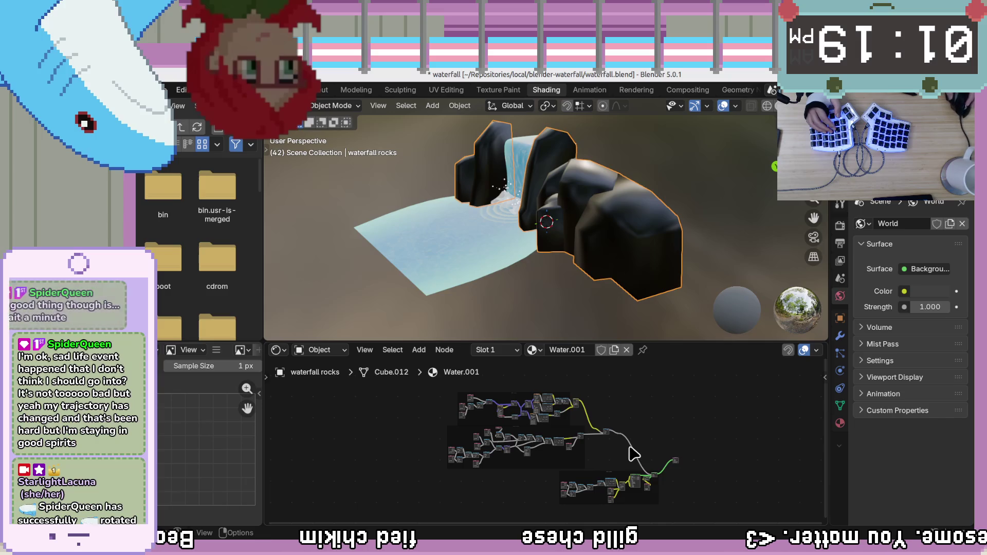
Pan the Water.001 node tree into view and make the Shader Editor taller
middle_drag(696, 429, 672, 418)
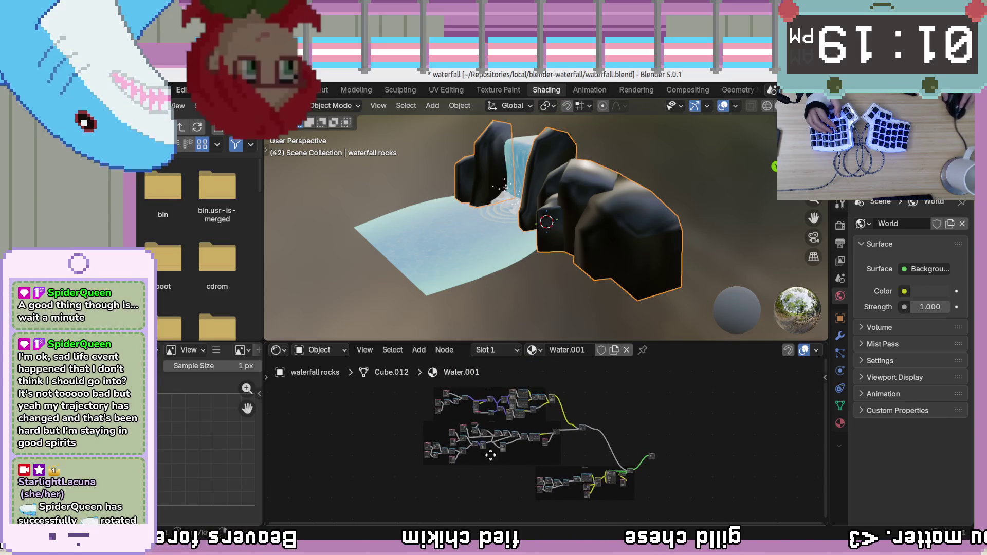
scroll(678, 449, right, 2)
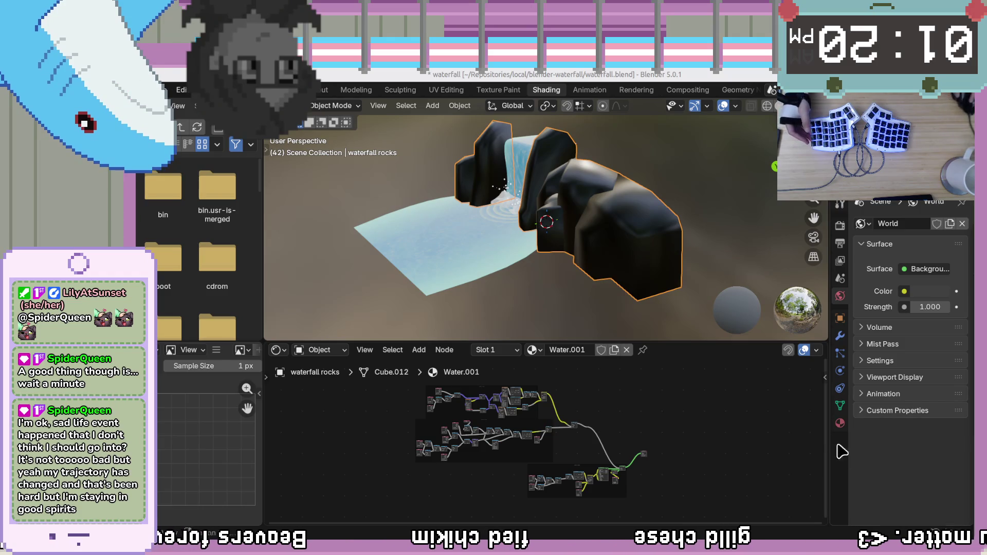
scroll(760, 446, up, 6)
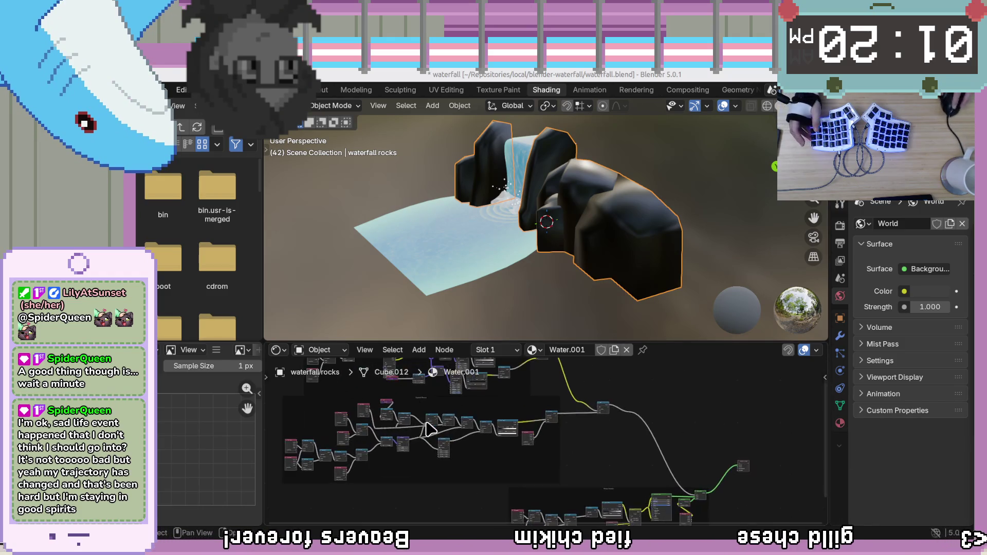
mouse_move(445, 447)
middle_down()
mouse_move(652, 423)
mouse_move(690, 434)
mouse_move(668, 441)
middle_up()
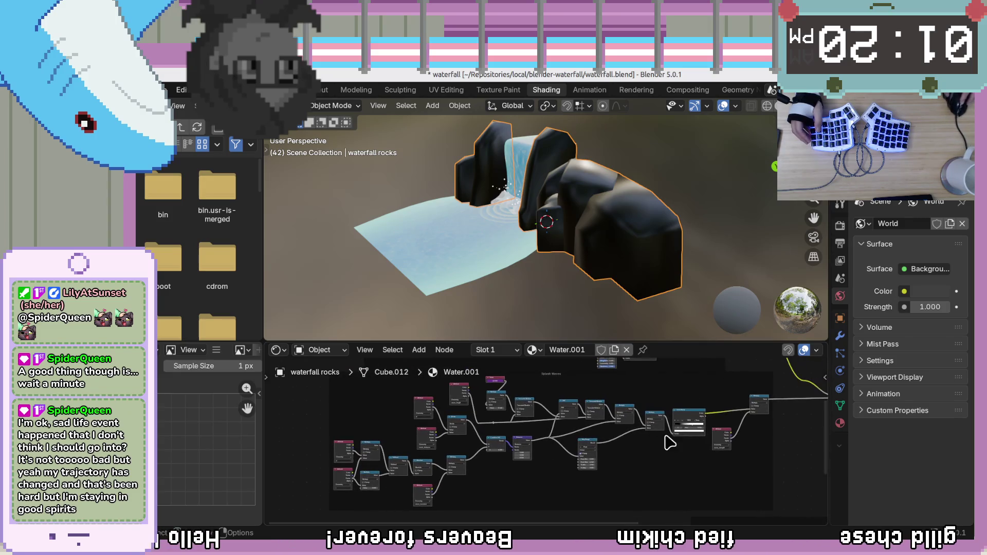
drag(670, 341, 656, 286)
mouse_move(725, 382)
middle_down()
mouse_move(714, 427)
mouse_move(722, 479)
middle_up()
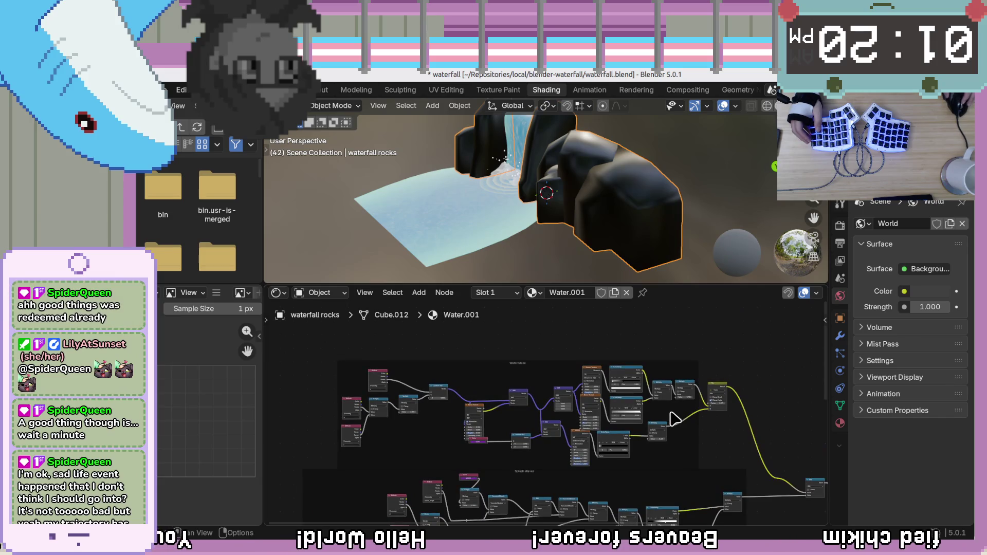